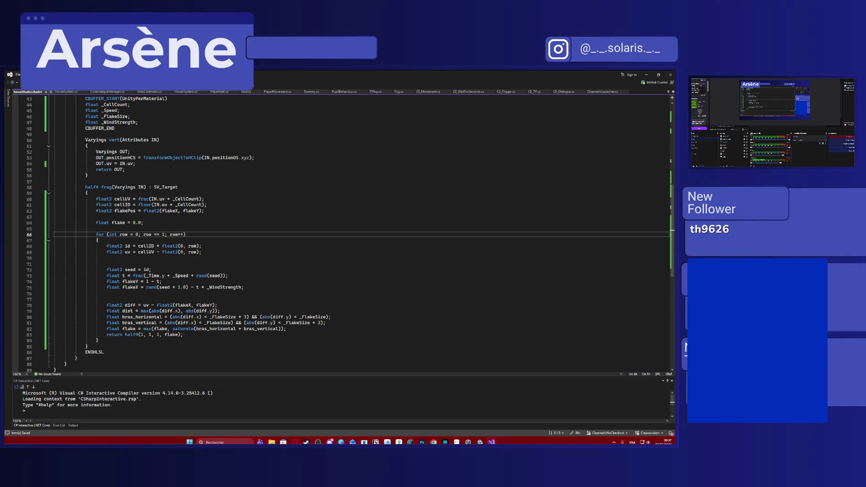
Cut the flakePos declaration and paste it into the row loop right after the flakeX line
{"action": "left_click_drag", "start_coordinate": [204, 210], "coordinate": [96, 210]}
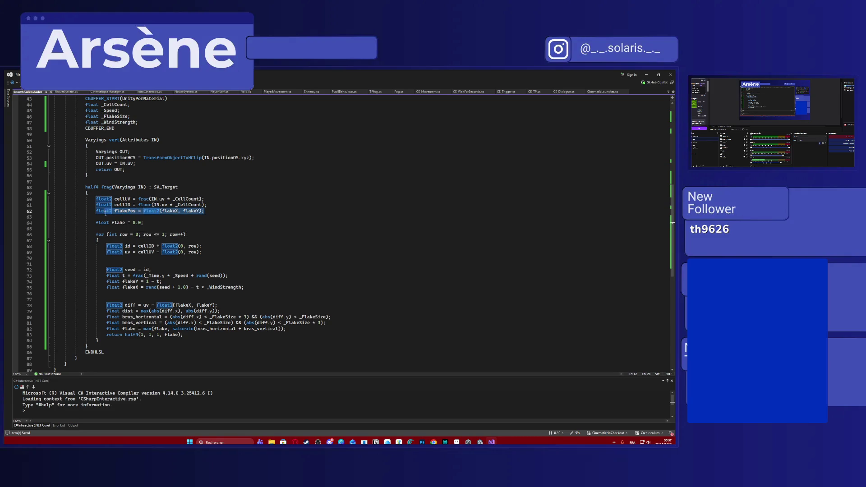
{"action": "key", "text": "ctrl+x"}
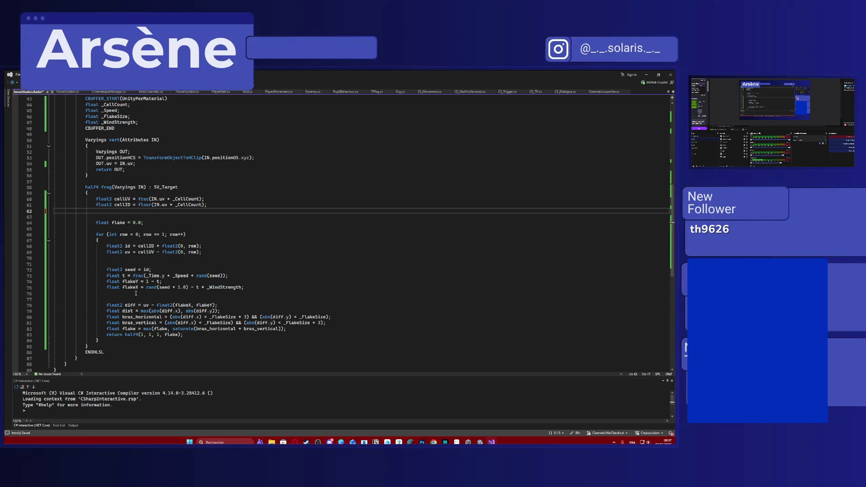
{"action": "left_click", "coordinate": [135, 293]}
{"action": "key", "text": "ctrl+v"}
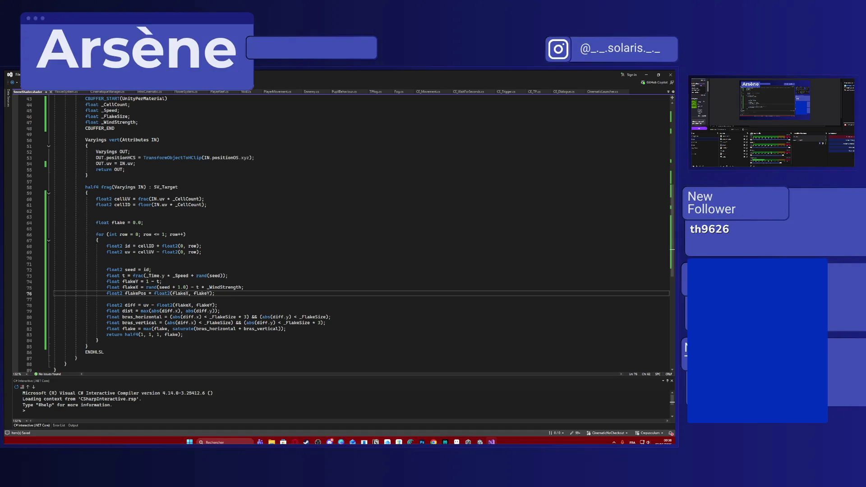
Move the return statement below the loop's closing brace and realign its indentation with the loop
{"action": "left_click", "coordinate": [107, 335]}
{"action": "key", "text": "alt+Down"}
{"action": "key", "text": "alt+Down"}
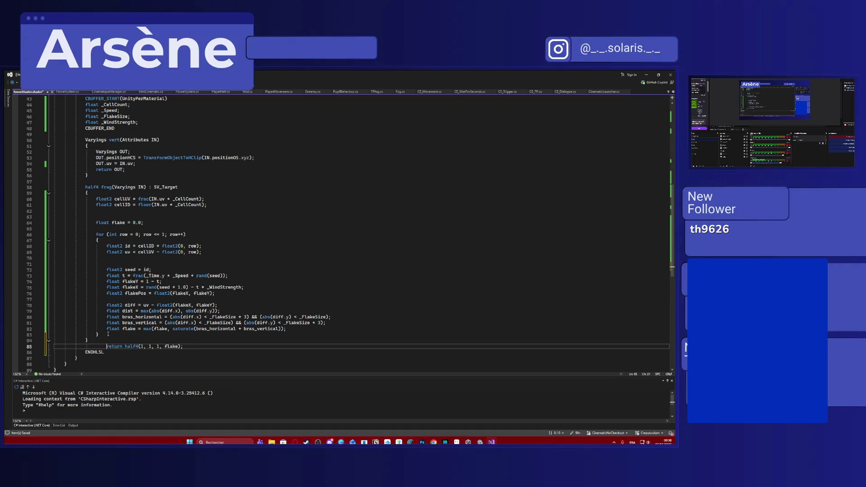
{"action": "key", "text": "alt+Up"}
{"action": "key", "text": "shift+Tab"}
{"action": "key", "text": "shift+Tab"}
{"action": "key", "text": "shift+Tab"}
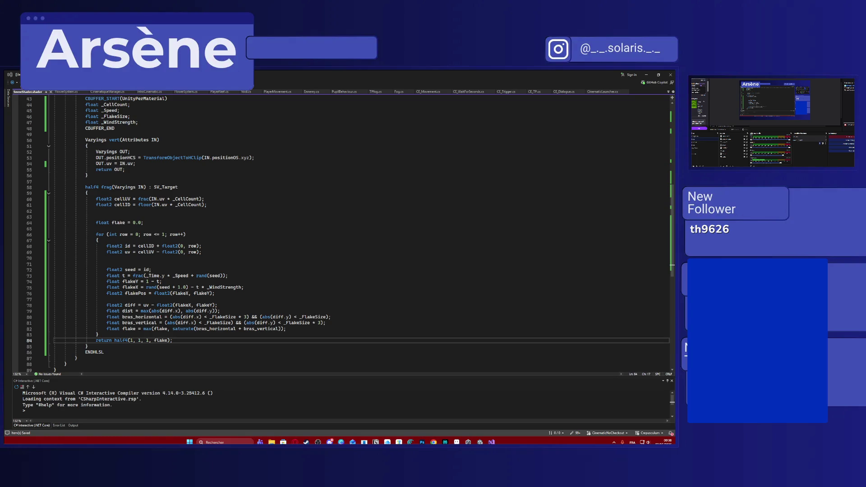
Remove the redundant 'float' on line 82 so it updates the outer flake variable
{"action": "left_click", "coordinate": [145, 294]}
{"action": "triple_click", "coordinate": [145, 294]}
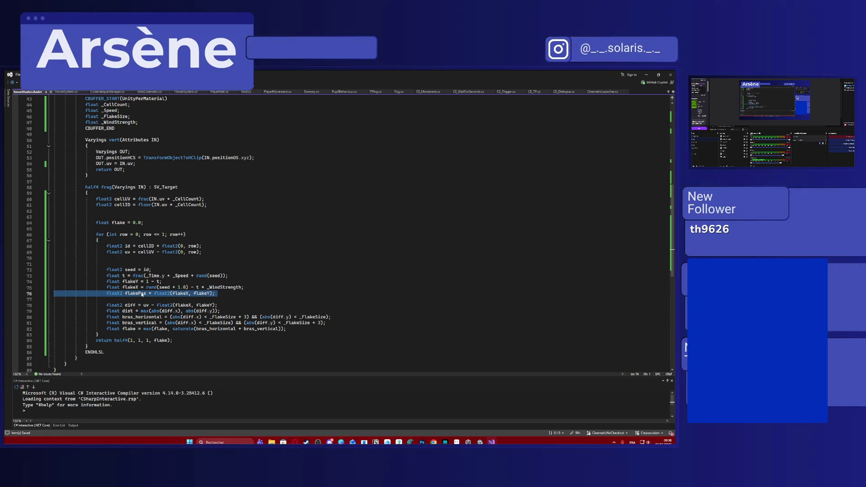
{"action": "double_click", "coordinate": [119, 223]}
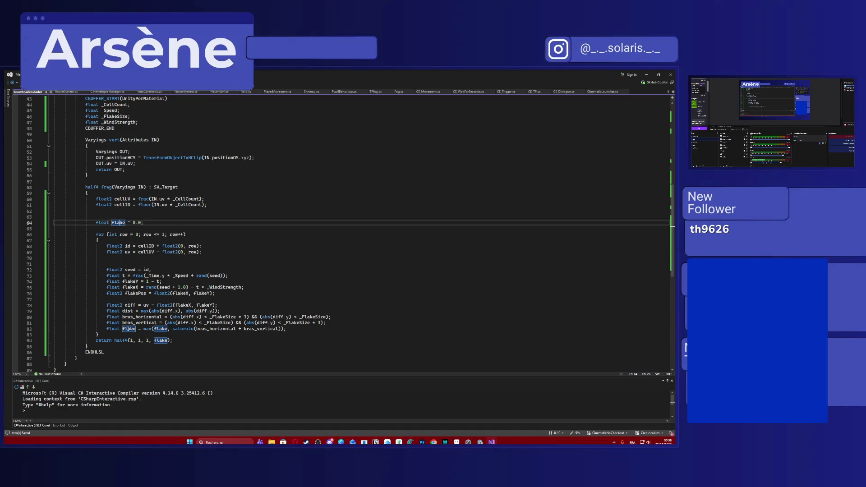
{"action": "double_click", "coordinate": [111, 329]}
{"action": "key", "text": "Delete"}
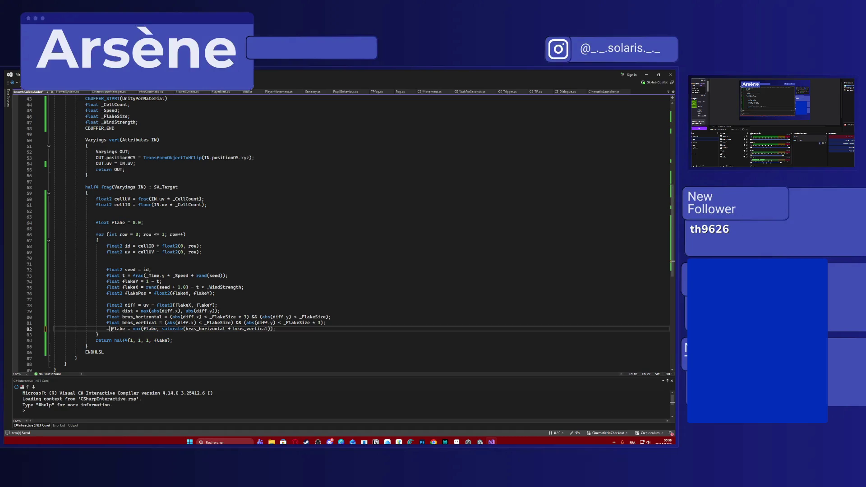
{"action": "mouse_move", "coordinate": [111, 330]}
{"action": "left_mouse_down"}
{"action": "mouse_move", "coordinate": [53, 222]}
{"action": "mouse_move", "coordinate": [53, 187]}
{"action": "left_mouse_up"}
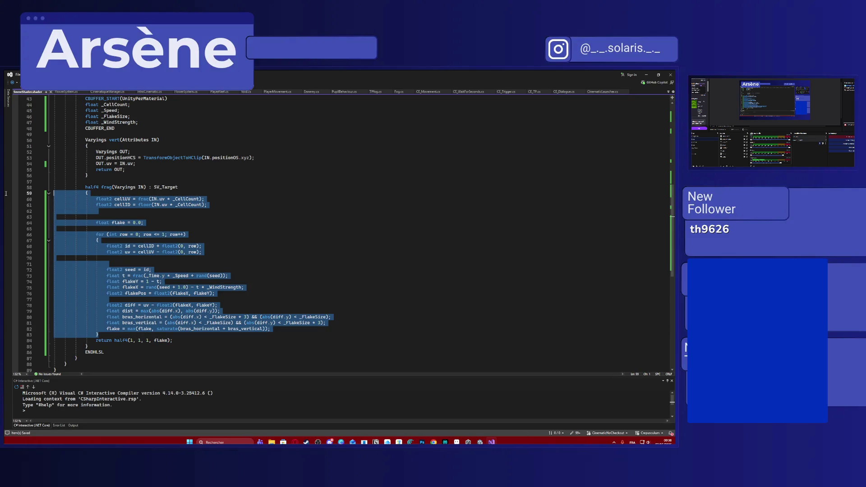
{"action": "key", "text": "alt+Tab"}
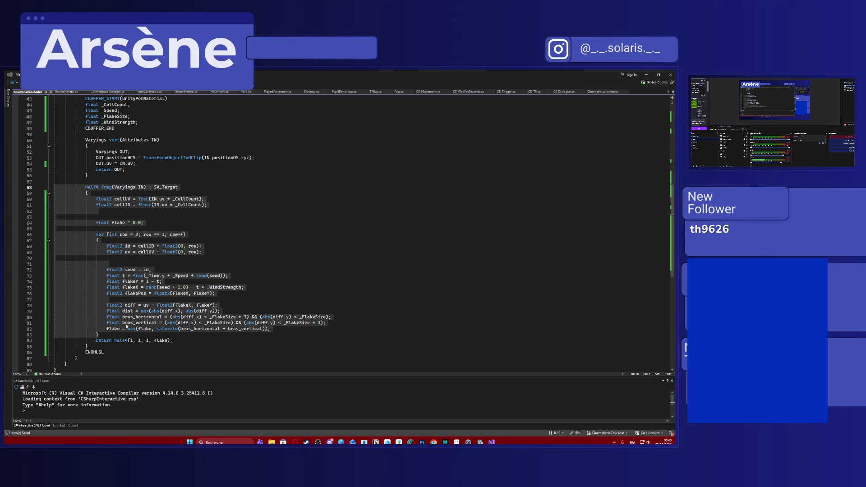
Delete the flakePos line and the unused float dist line from the row loop
{"action": "left_click", "coordinate": [131, 296]}
{"action": "triple_click", "coordinate": [132, 296]}
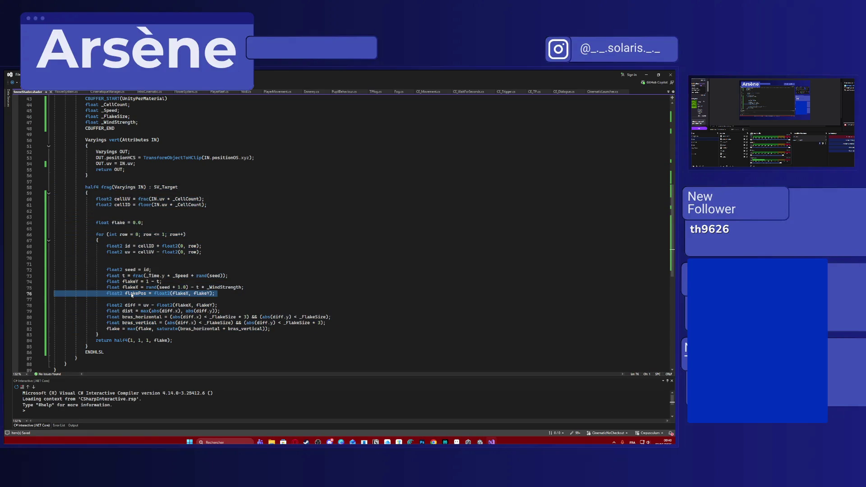
{"action": "key", "text": "Delete"}
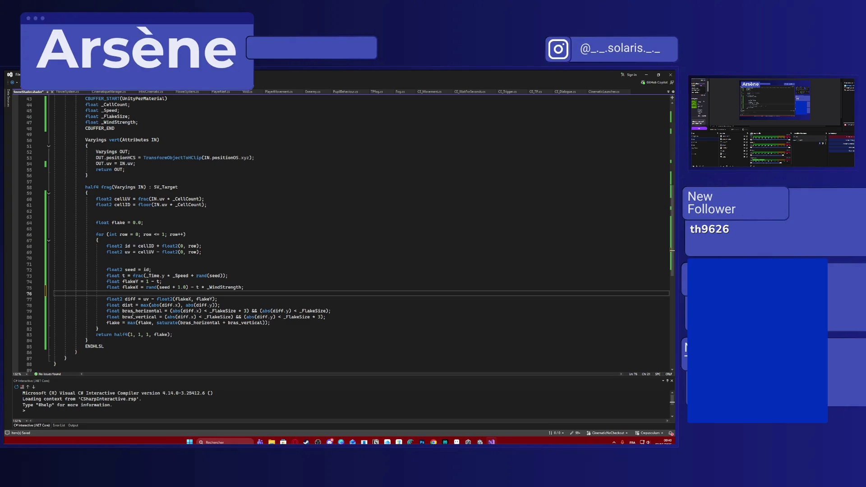
{"action": "triple_click", "coordinate": [131, 306]}
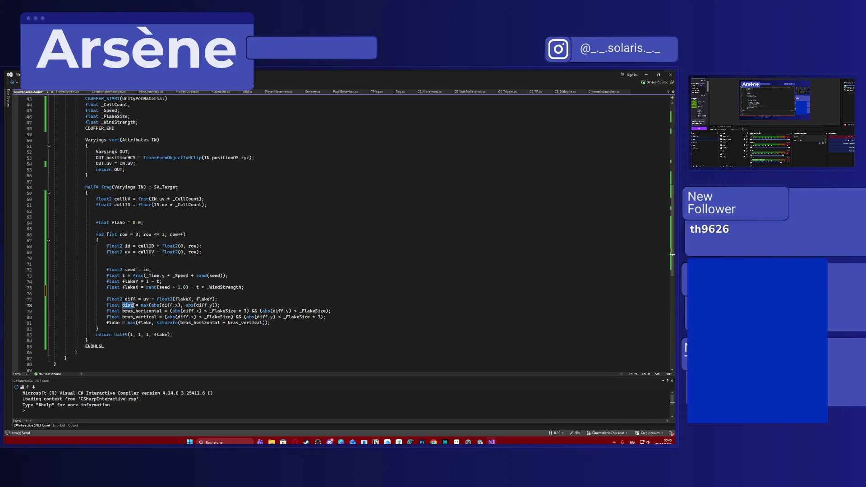
{"action": "key", "text": "Delete"}
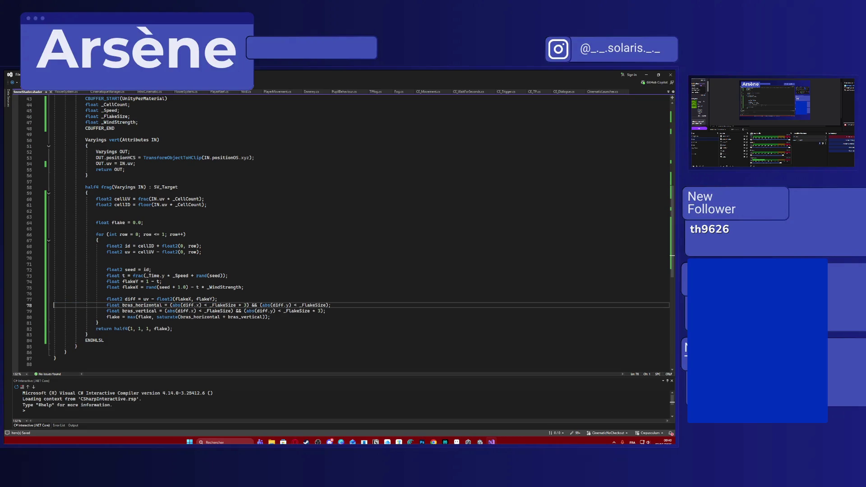
{"action": "left_click_drag", "start_coordinate": [184, 329], "coordinate": [53, 223]}
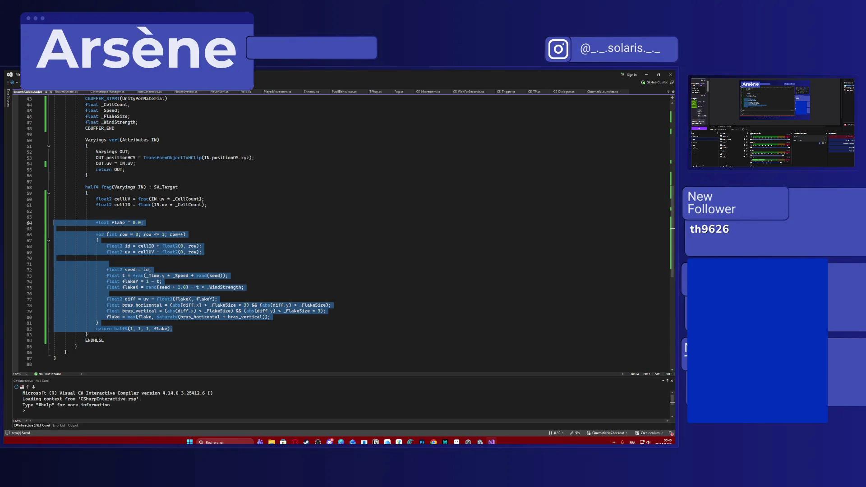
{"action": "key", "text": "alt+Tab"}
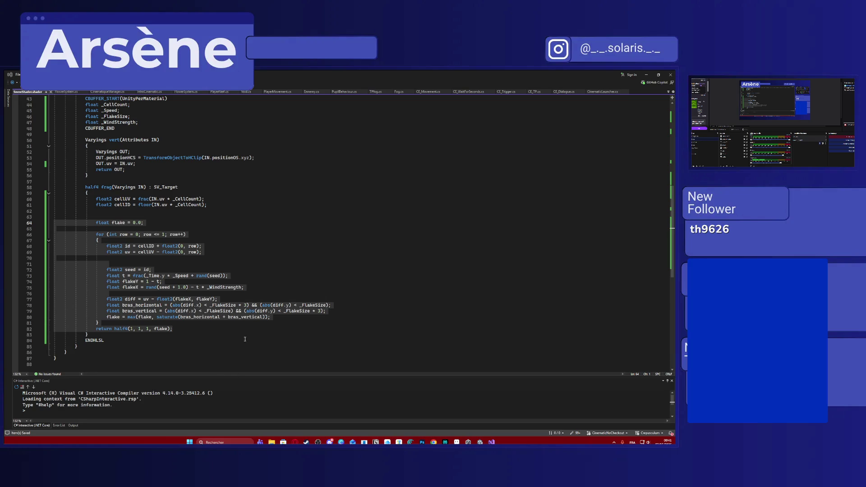
Remove the && operators in the bras_vertical and bras_horizontal expressions so the conditions multiply
{"action": "left_click", "coordinate": [242, 311]}
{"action": "key", "text": "BackSpace"}
{"action": "key", "text": "BackSpace"}
{"action": "type", "text": "*"}
{"action": "left_click", "coordinate": [257, 306]}
{"action": "key", "text": "BackSpace"}
{"action": "key", "text": "BackSpace"}
{"action": "type", "text": "*"}
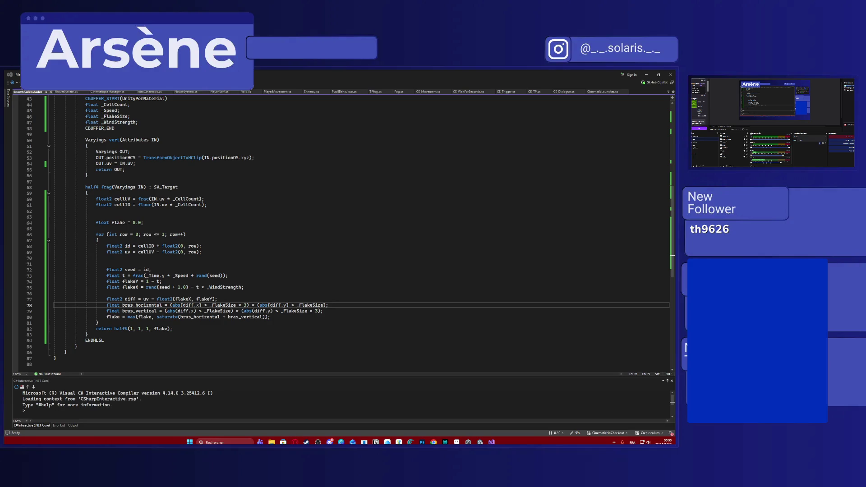
Select the uv variable inside the row loop for editing
{"action": "double_click", "coordinate": [127, 252]}
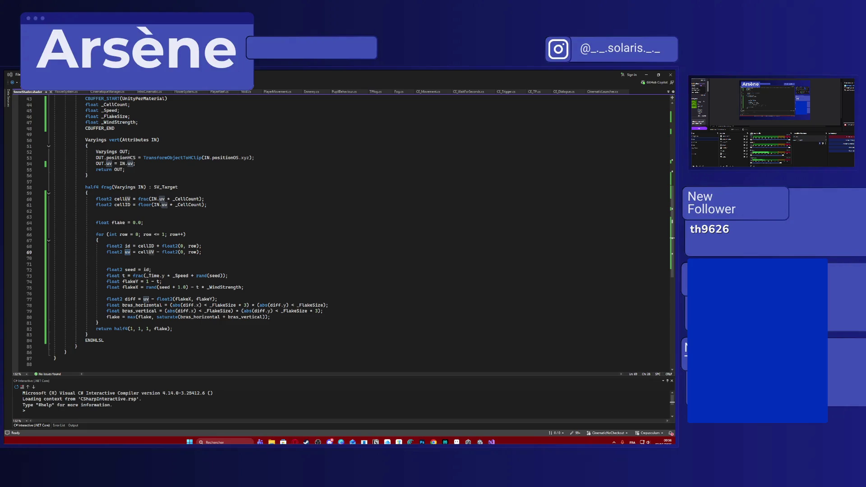
Adjust the system sound volume while reviewing the shader
{"action": "key", "text": "XF86AudioLowerVolume"}
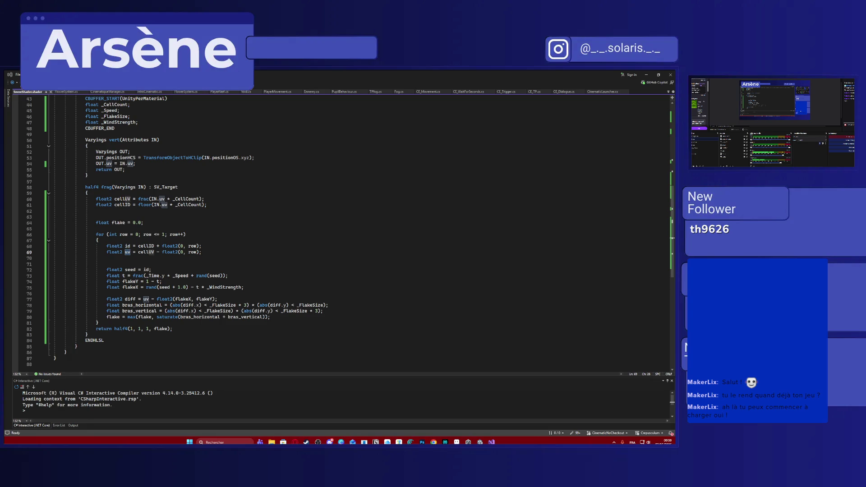
Adjust the system audio volume while finishing the shader code
{"action": "key", "text": "XF86AudioLowerVolume"}
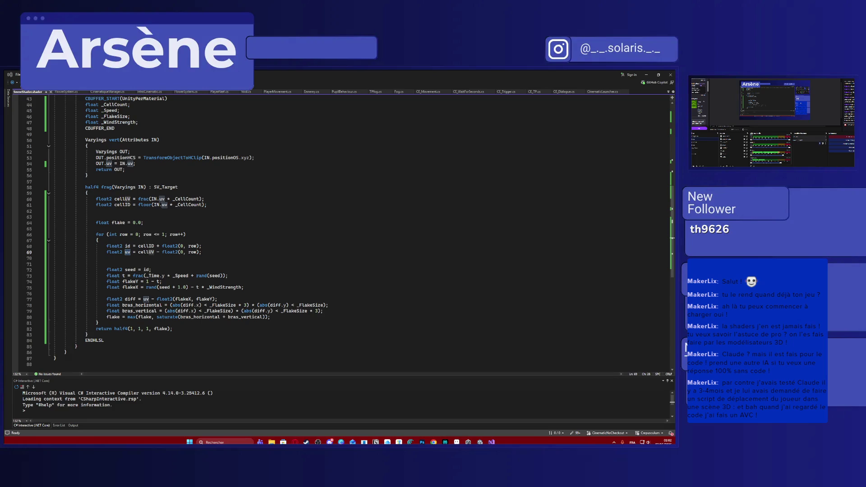
{"action": "key", "text": "XF86AudioLowerVolume"}
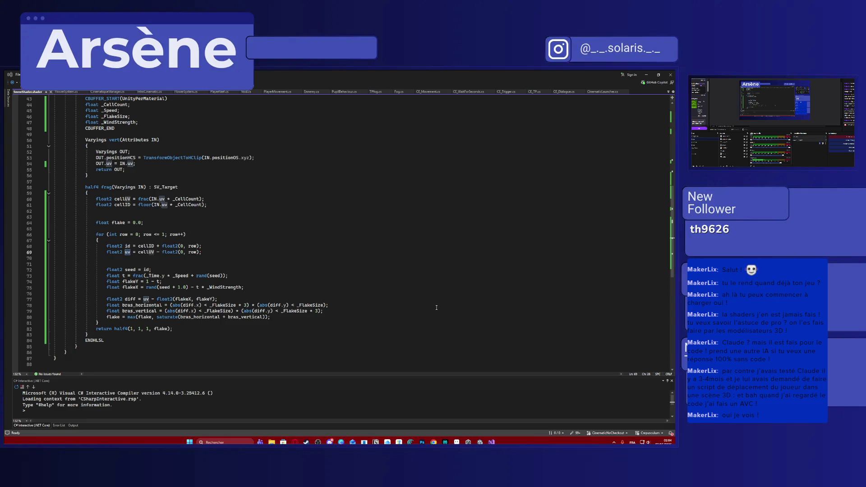
Switch past Discord's audio device prompt to Unity and start Play mode to preview the snowfall
{"action": "key", "text": "alt+Tab"}
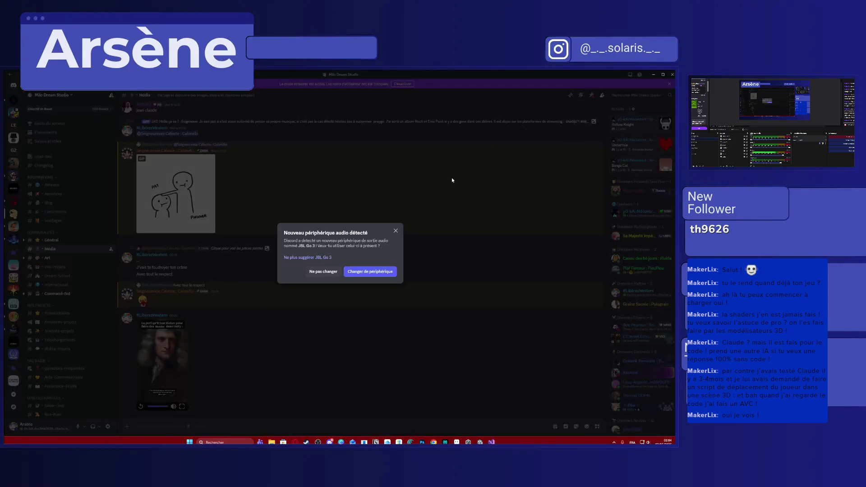
{"action": "left_click", "coordinate": [323, 271]}
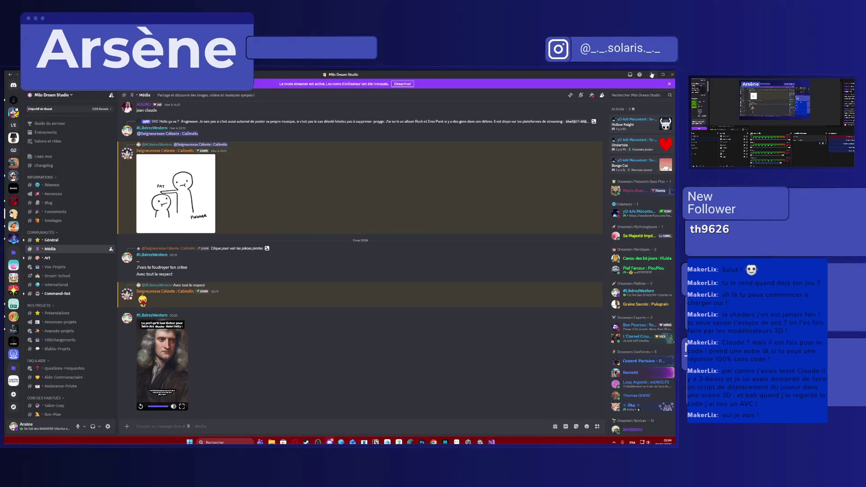
{"action": "key", "text": "alt+Tab"}
{"action": "left_click", "coordinate": [358, 86]}
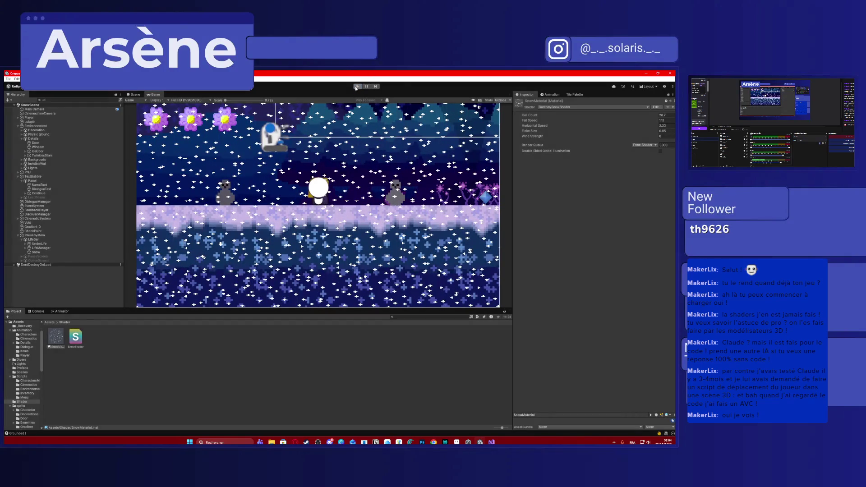
Run the game to watch the snowflakes drift, then stop Play mode
{"action": "left_click", "coordinate": [357, 86]}
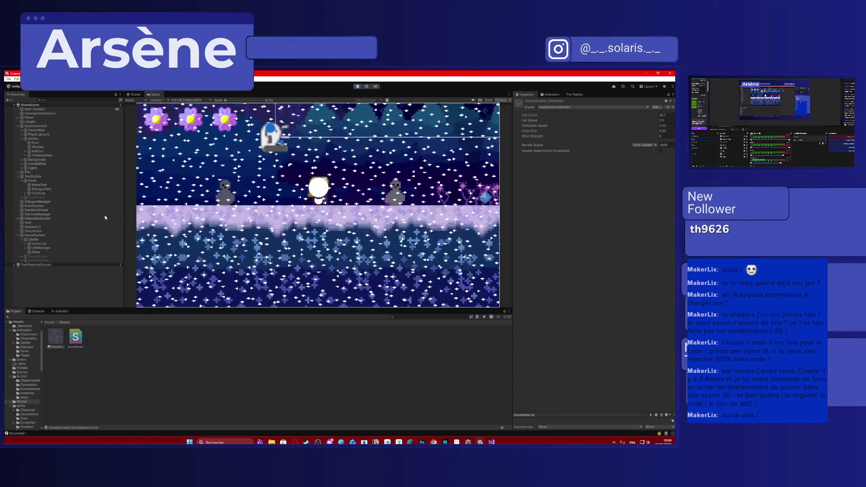
{"action": "left_click", "coordinate": [368, 89]}
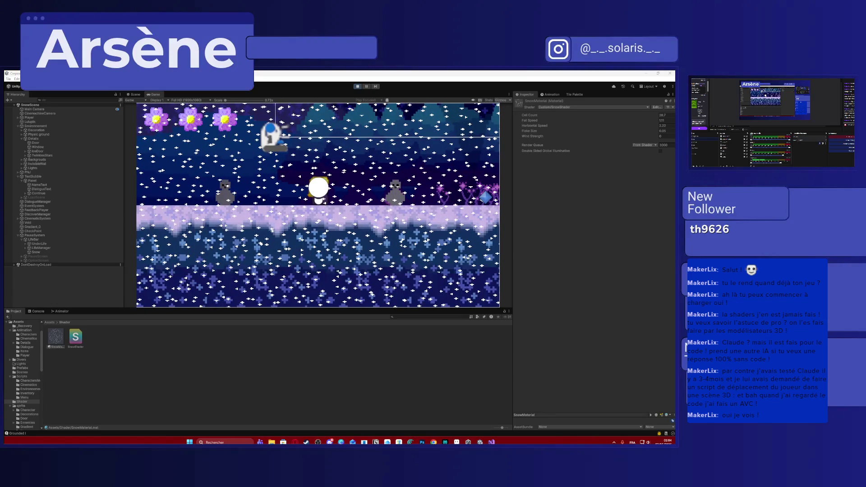
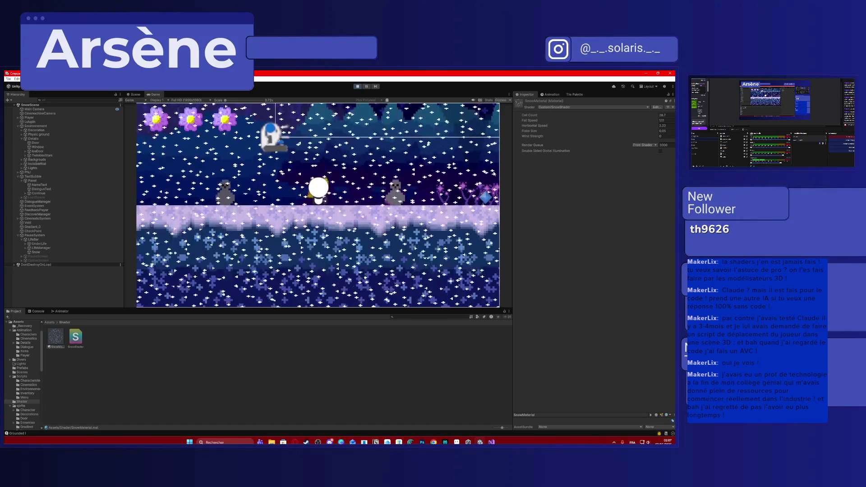
Scrub the SnowMaterial's Flake Size up and down to compare large and small snowflakes
{"action": "left_click_drag", "start_coordinate": [534, 131], "coordinate": [537, 131]}
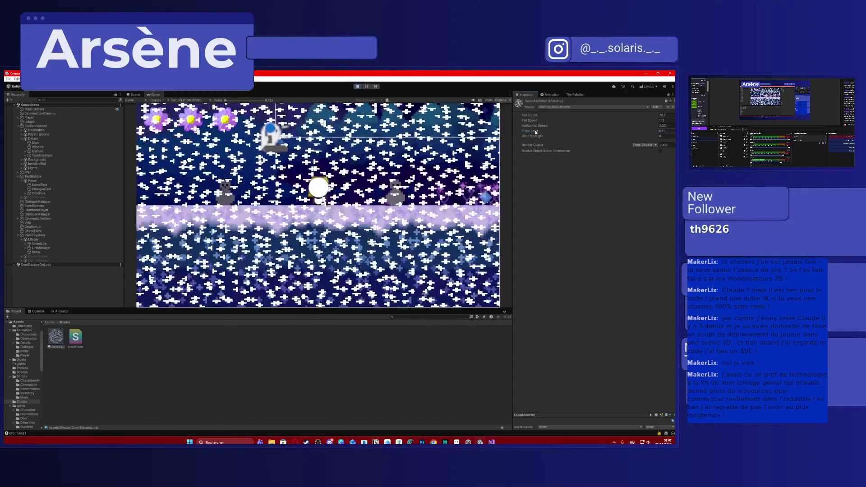
{"action": "left_click_drag", "start_coordinate": [535, 132], "coordinate": [533, 132]}
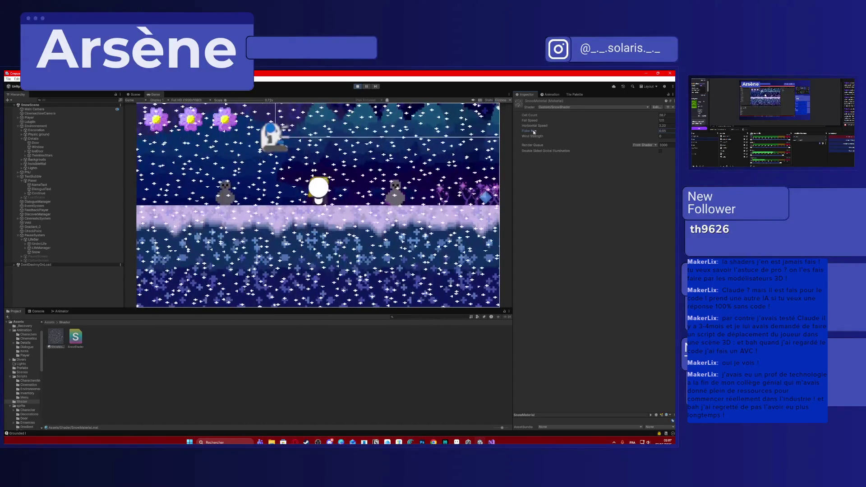
{"action": "left_click_drag", "start_coordinate": [534, 132], "coordinate": [538, 132]}
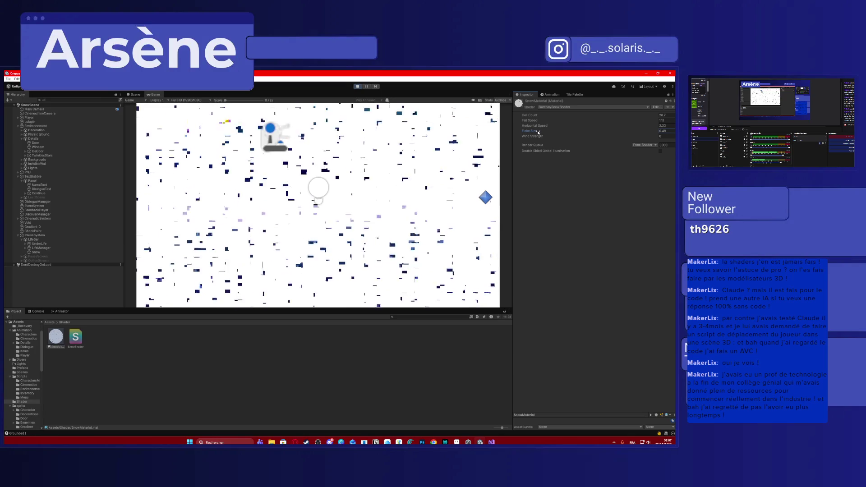
{"action": "left_click_drag", "start_coordinate": [538, 131], "coordinate": [532, 131]}
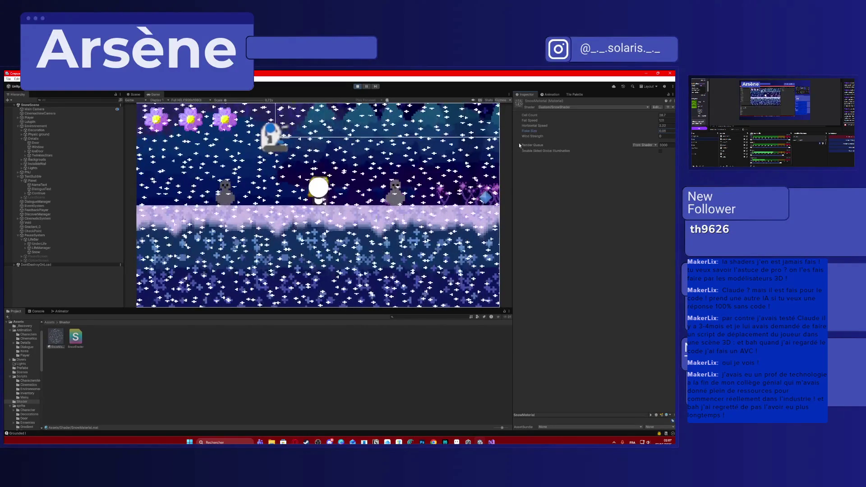
Add sideways wind drift, lower the flake setting to about 0.73 and raise Wind Strength to 0.83
{"action": "left_click_drag", "start_coordinate": [532, 136], "coordinate": [545, 135]}
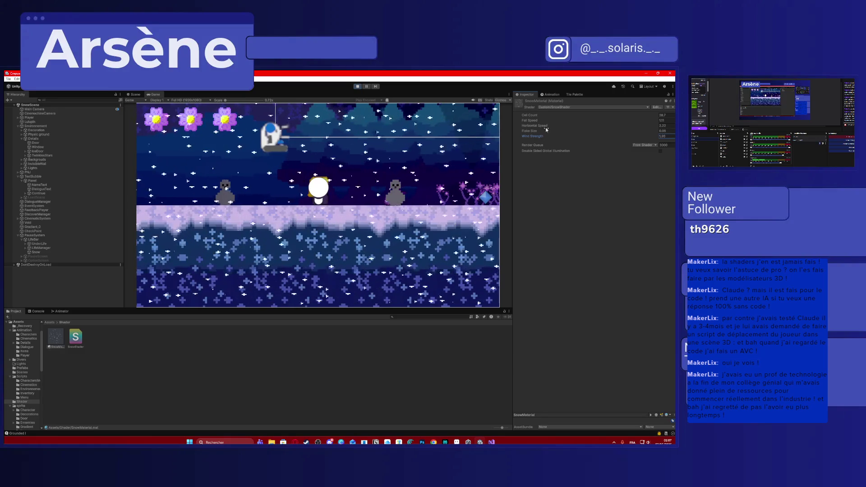
{"action": "left_click_drag", "start_coordinate": [544, 129], "coordinate": [536, 130]}
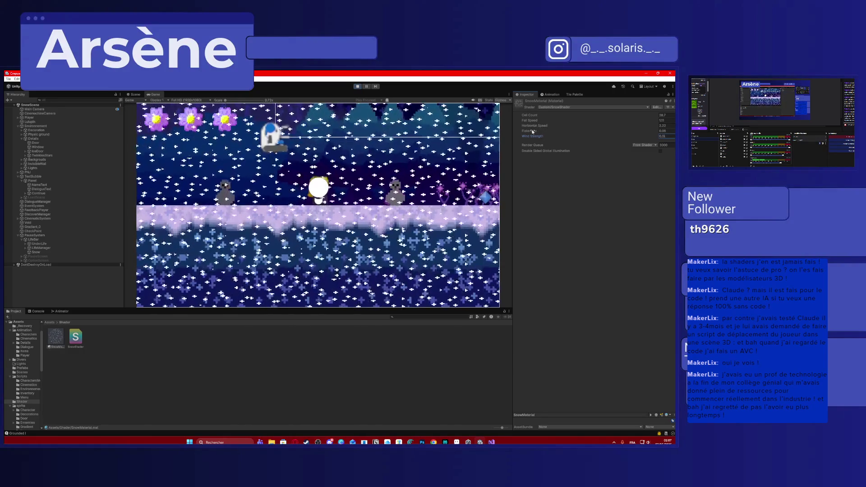
{"action": "left_click_drag", "start_coordinate": [526, 132], "coordinate": [511, 134]}
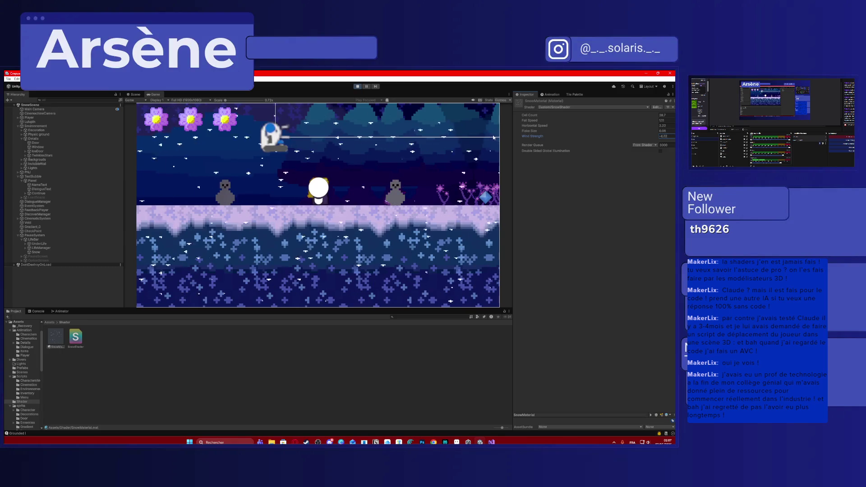
{"action": "left_click_drag", "start_coordinate": [524, 135], "coordinate": [539, 133]}
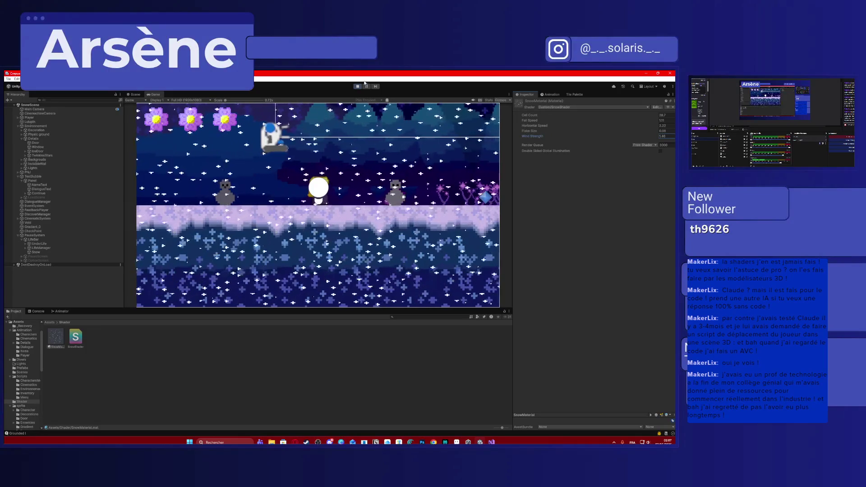
Play the scene so the snow falls over the winter level with the NPC dialogue box showing
{"action": "key", "text": "ctrl+p"}
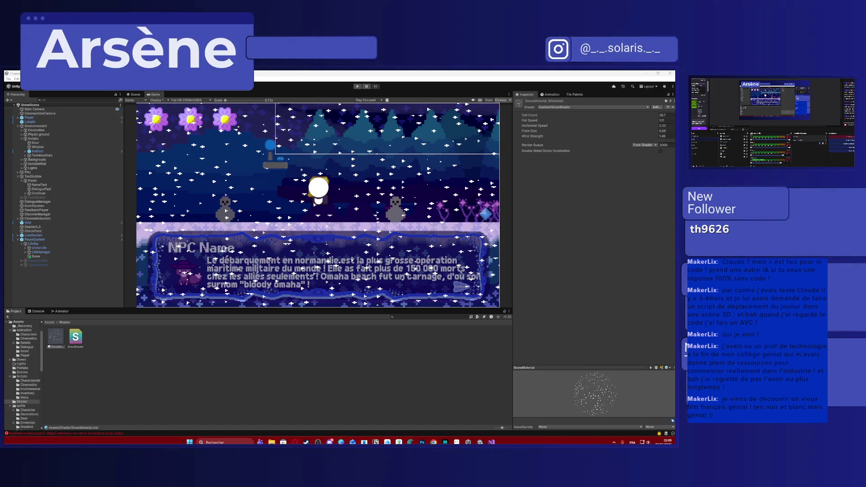
{"action": "key", "text": "Return"}
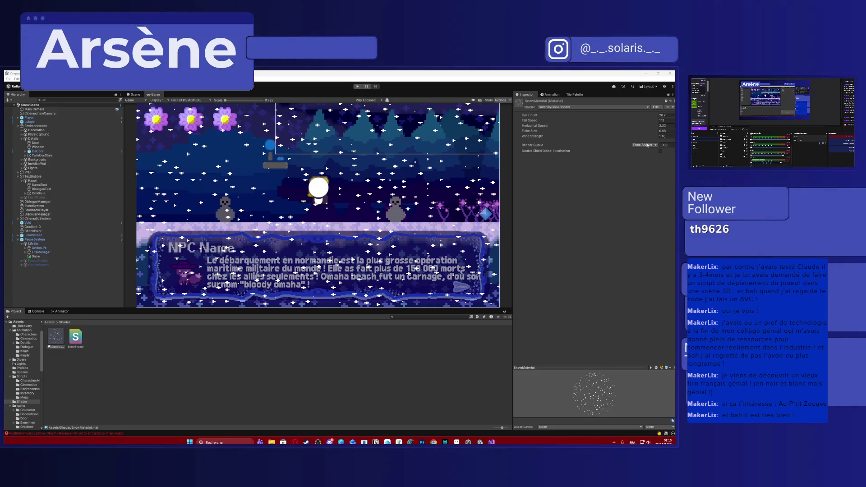
Adjust the material's Fall Speed, Horizontal Speed and Wind Strength fields and replay the scene
{"action": "left_click", "coordinate": [663, 121]}
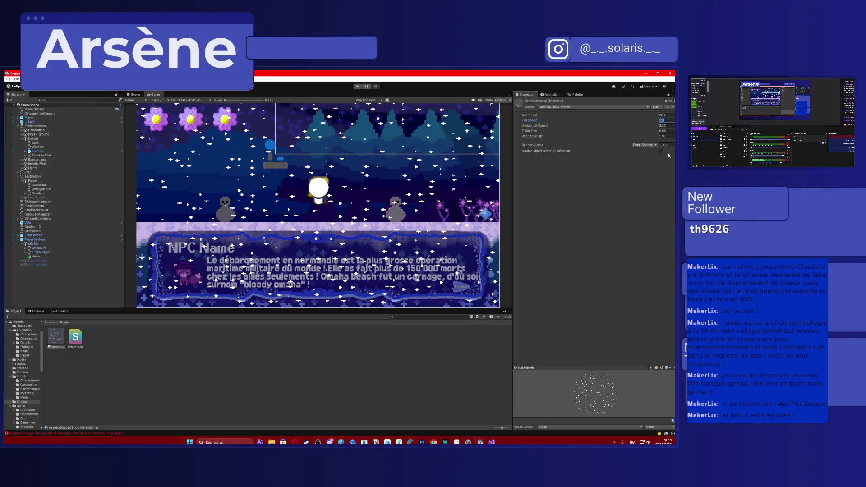
{"action": "type", "text": "0.5"}
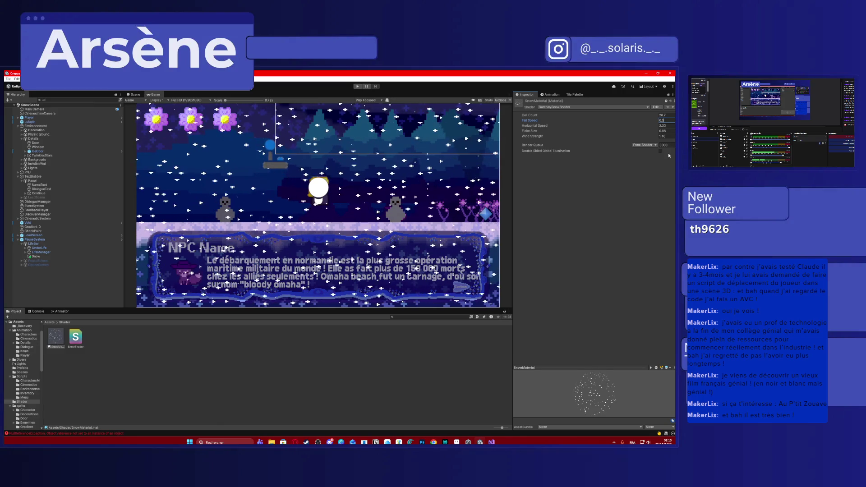
{"action": "left_click", "coordinate": [667, 127]}
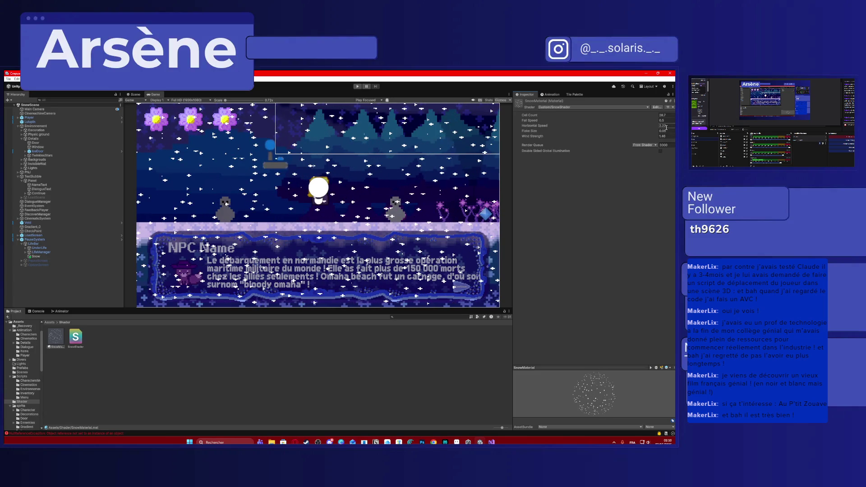
{"action": "left_click", "coordinate": [668, 136]}
{"action": "type", "text": "0.5"}
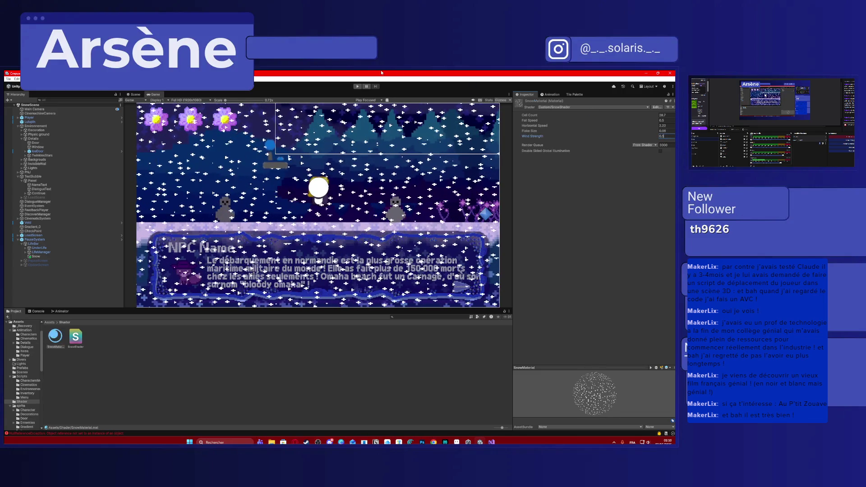
{"action": "key", "text": "ctrl+p"}
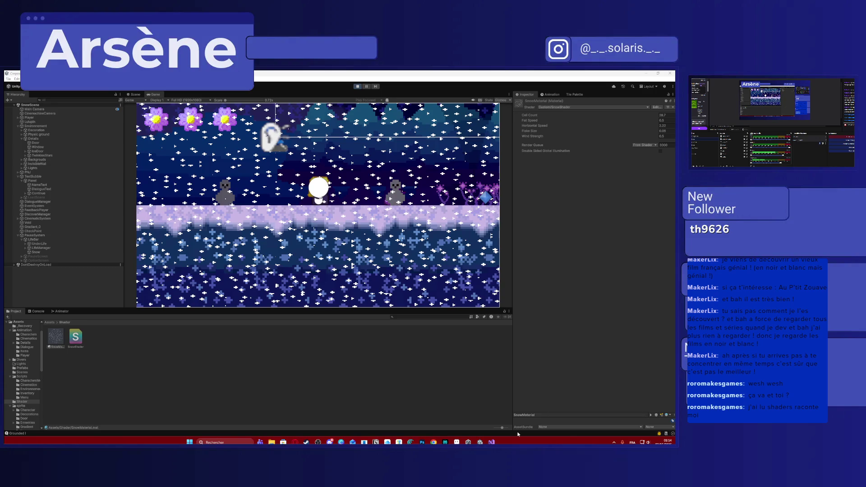
Bring the snow shader source to the front in Visual Studio and highlight the flake variable
{"action": "left_click", "coordinate": [492, 443]}
{"action": "double_click", "coordinate": [162, 329]}
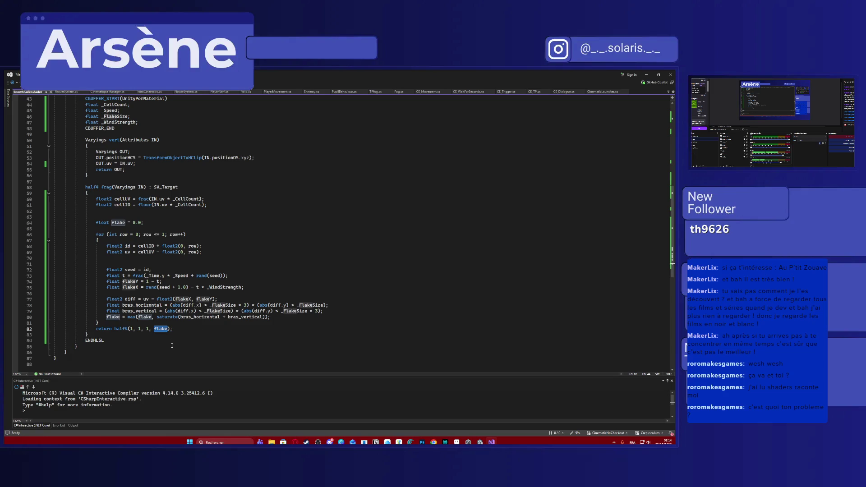
Start a new line below the fragment function's return statement for an rgba comment
{"action": "key", "text": "End"}
{"action": "key", "text": "Return"}
{"action": "type", "text": "//"}
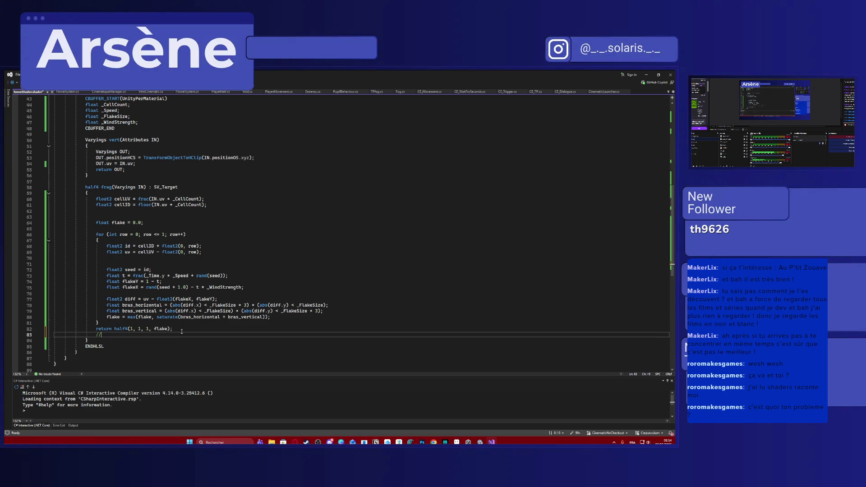
{"action": "type", "text": "rgba"}
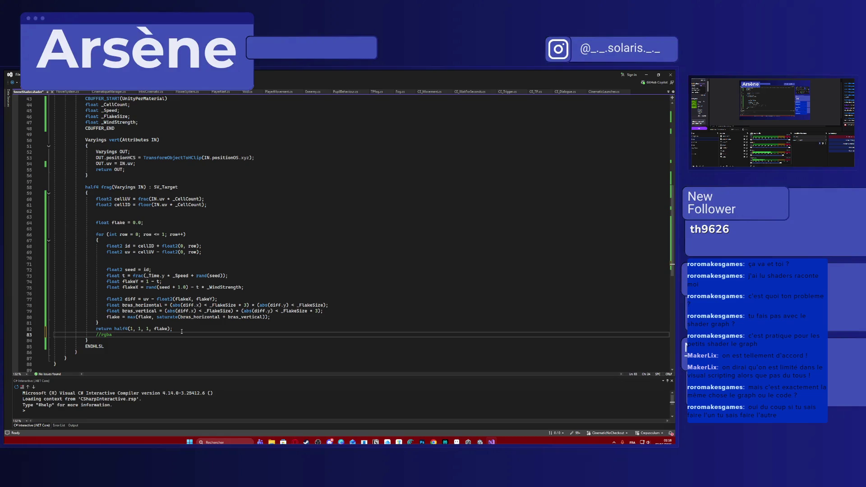
Comment the row loop with '//boucle pour qu'il détecte les débordements', fixing the typos
{"action": "key", "text": "BackSpace"}
{"action": "key", "text": "BackSpace"}
{"action": "key", "text": "BackSpace"}
{"action": "type", "text": "//rgba"}
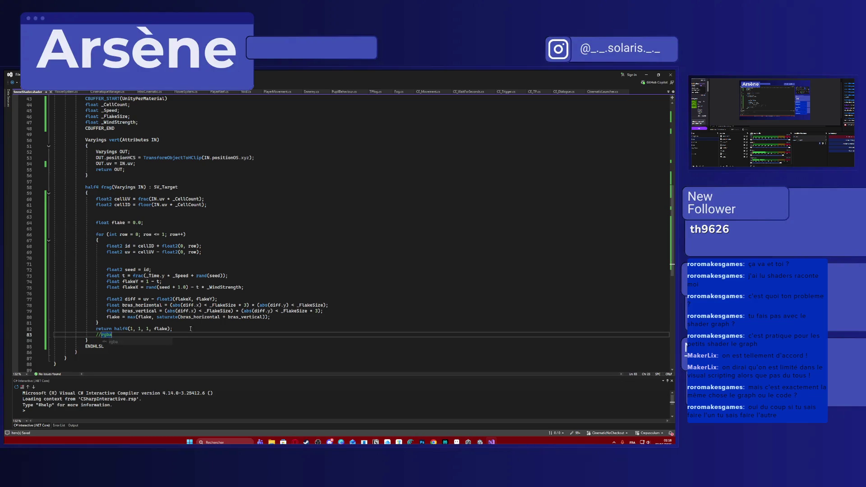
{"action": "left_click", "coordinate": [225, 235]}
{"action": "type", "text": "//rgbacle pour que"}
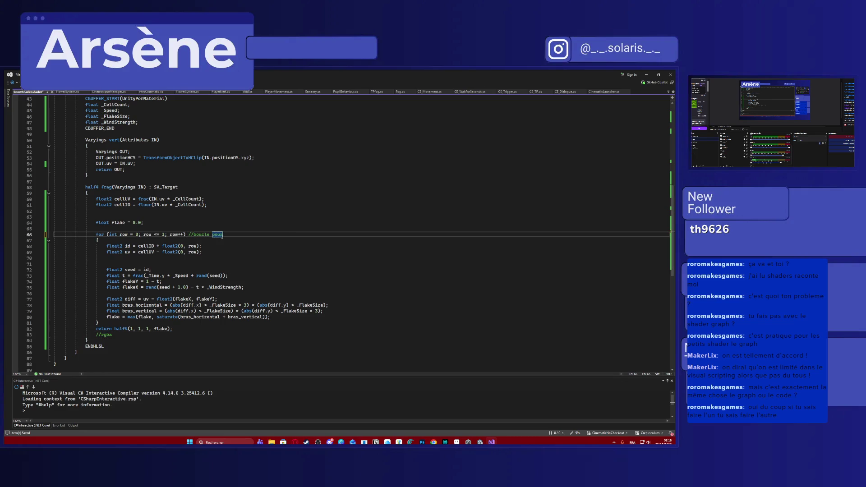
{"action": "key", "text": "BackSpace"}
{"action": "key", "text": "BackSpace"}
{"action": "type", "text": "'il de"}
{"action": "type", "text": "tecte les"}
{"action": "key", "text": "BackSpace"}
{"action": "key", "text": "BackSpace"}
{"action": "type", "text": "débordemen"}
{"action": "type", "text": "ts"}
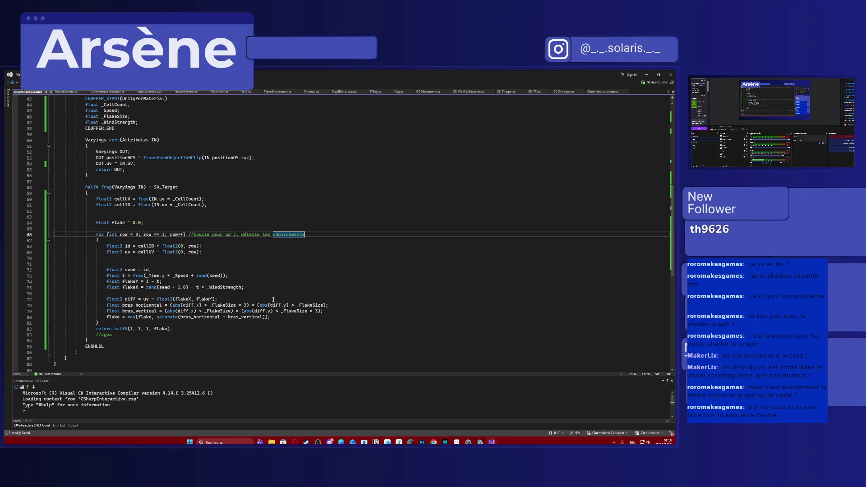
Review the line combining both flake arms and highlight every use of flake
{"action": "left_click", "coordinate": [268, 316]}
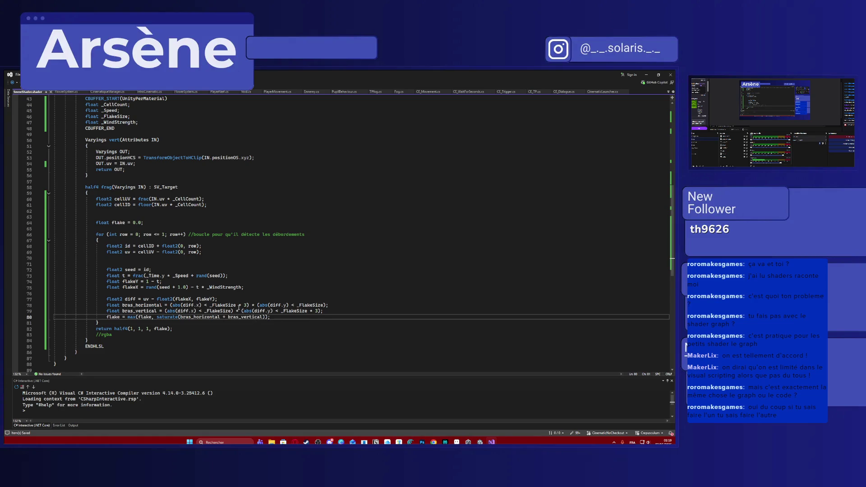
{"action": "double_click", "coordinate": [161, 329]}
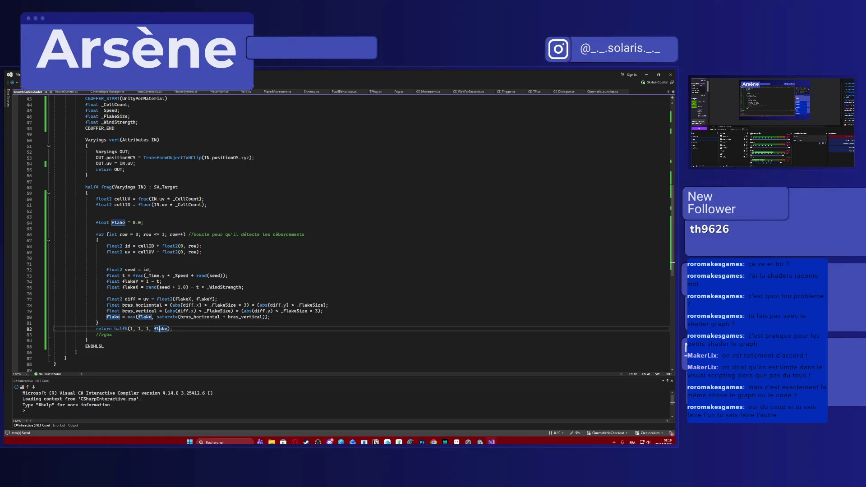
{"action": "left_click", "coordinate": [269, 317]}
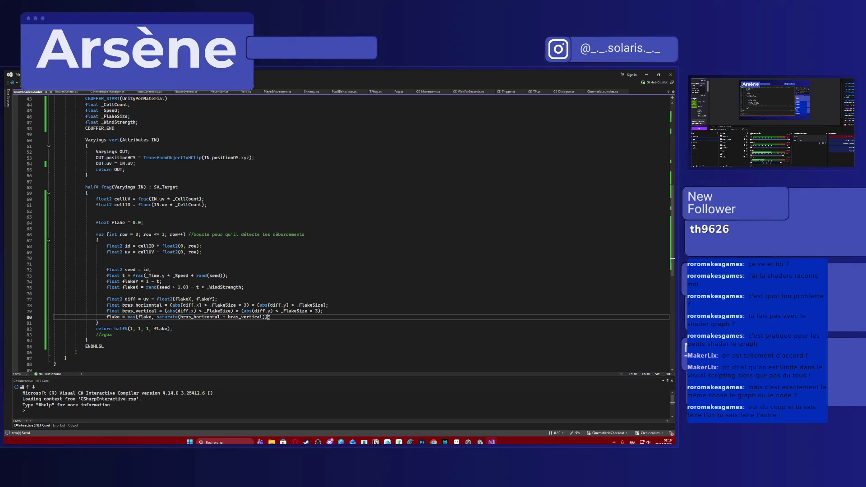
Wrap line 80's max(...) expression in parentheses and append -t, then return to Unity
{"action": "left_click_drag", "start_coordinate": [269, 317], "coordinate": [129, 318]}
{"action": "left_click", "coordinate": [129, 317]}
{"action": "type", "text": "("}
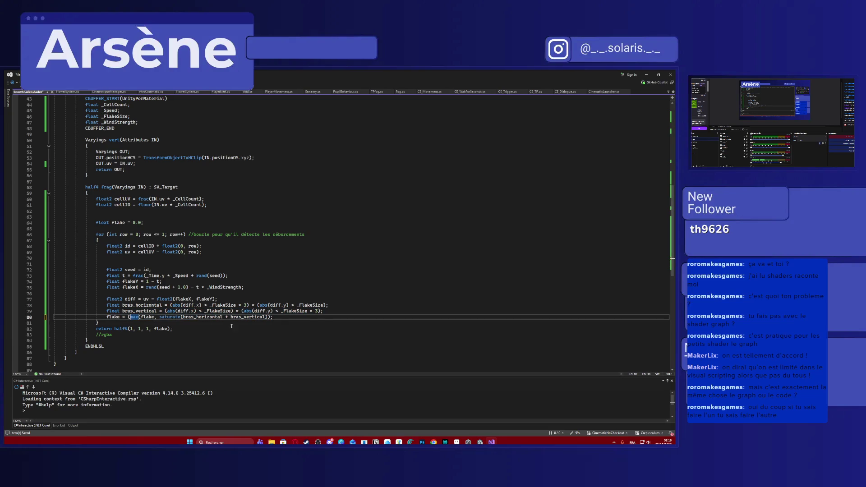
{"action": "type", "text": ") -t"}
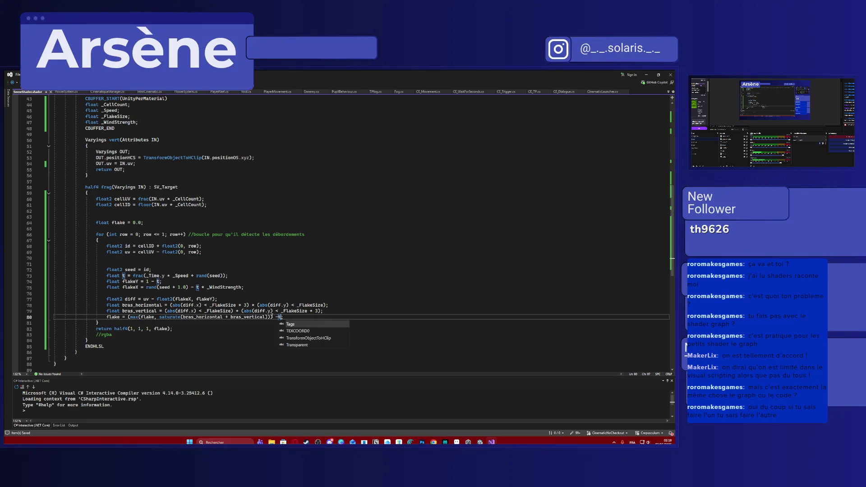
{"action": "triple_click", "coordinate": [299, 317]}
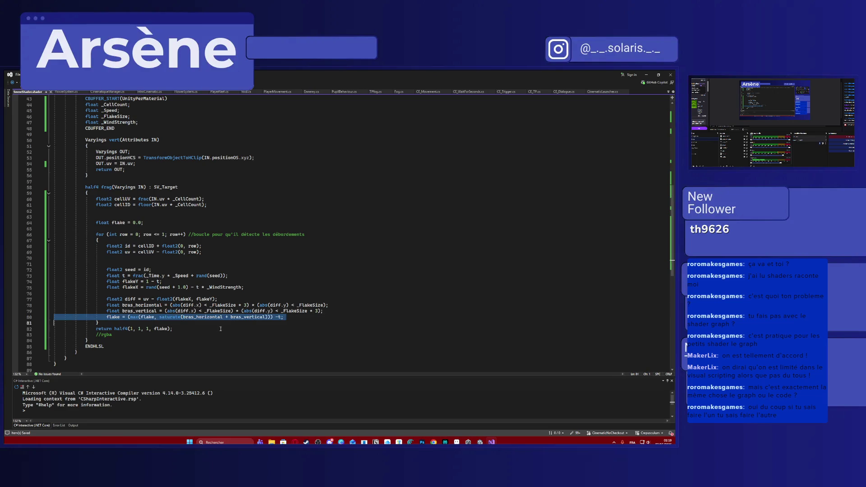
{"action": "left_click_drag", "start_coordinate": [15, 306], "coordinate": [16, 326]}
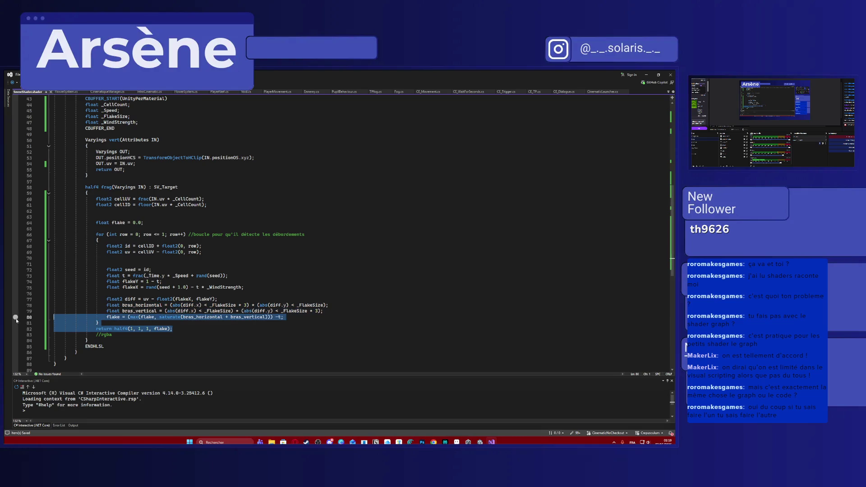
{"action": "left_click", "coordinate": [239, 340]}
{"action": "left_click", "coordinate": [295, 318]}
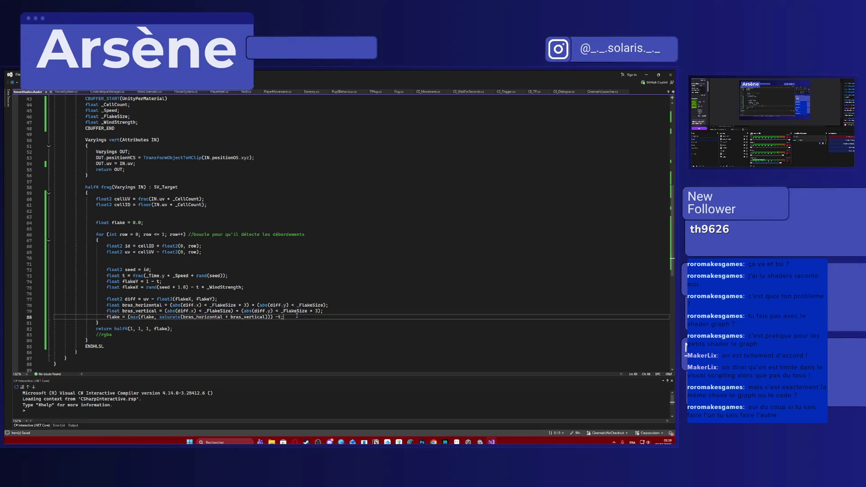
{"action": "key", "text": "alt+Tab"}
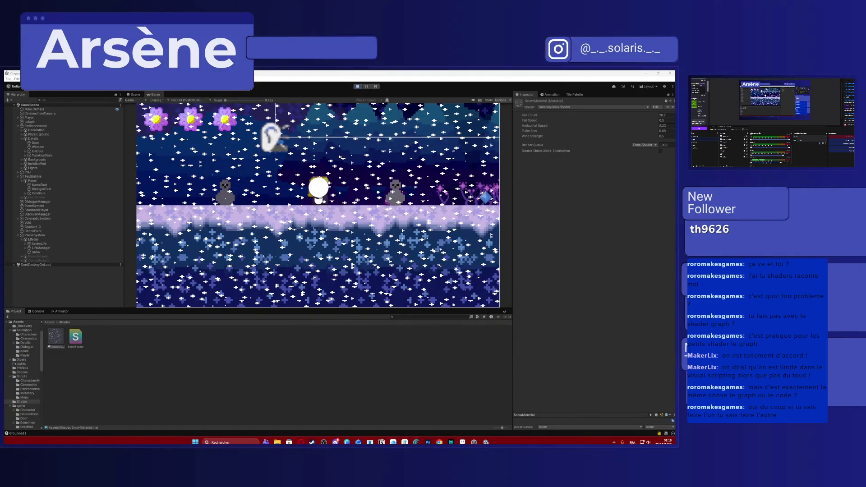
Start the scene playing to see the edited snow shader in the Game view
{"action": "left_click", "coordinate": [357, 87]}
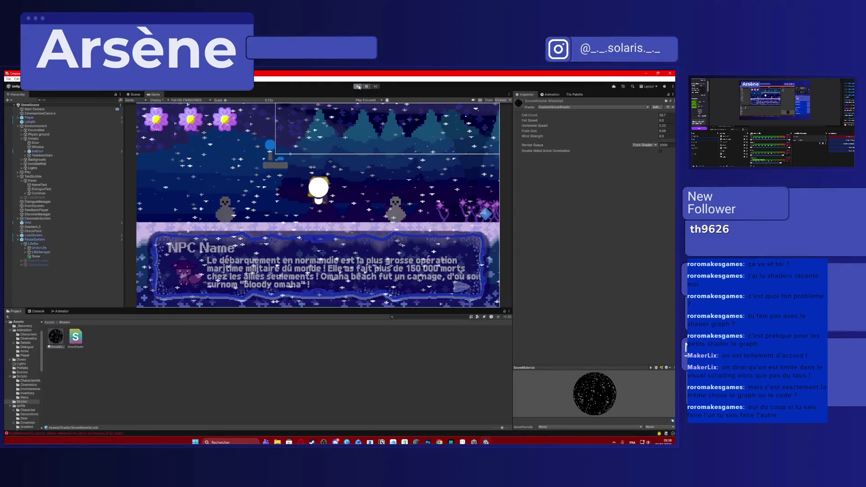
{"action": "left_click", "coordinate": [358, 87]}
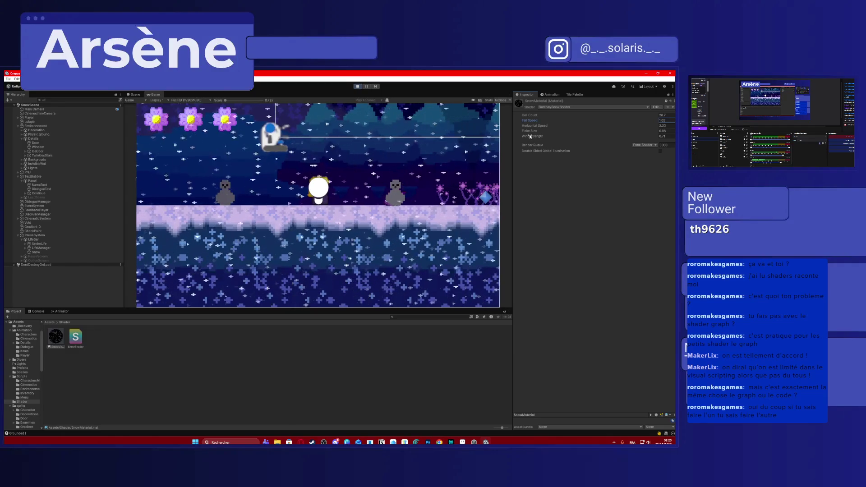
Scrub Wind Strength lower while the scene runs, then bring the shader code back up
{"action": "mouse_move", "coordinate": [532, 136]}
{"action": "left_mouse_down"}
{"action": "mouse_move", "coordinate": [588, 135]}
{"action": "mouse_move", "coordinate": [520, 134]}
{"action": "left_mouse_up"}
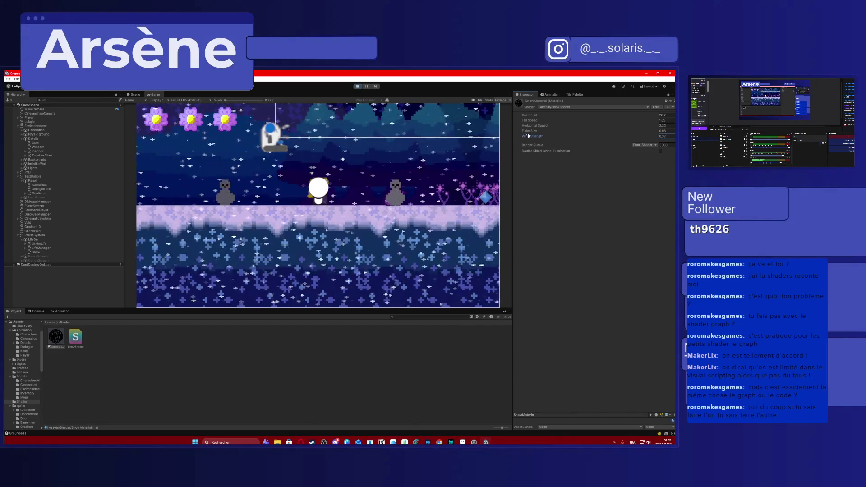
{"action": "left_click", "coordinate": [528, 131]}
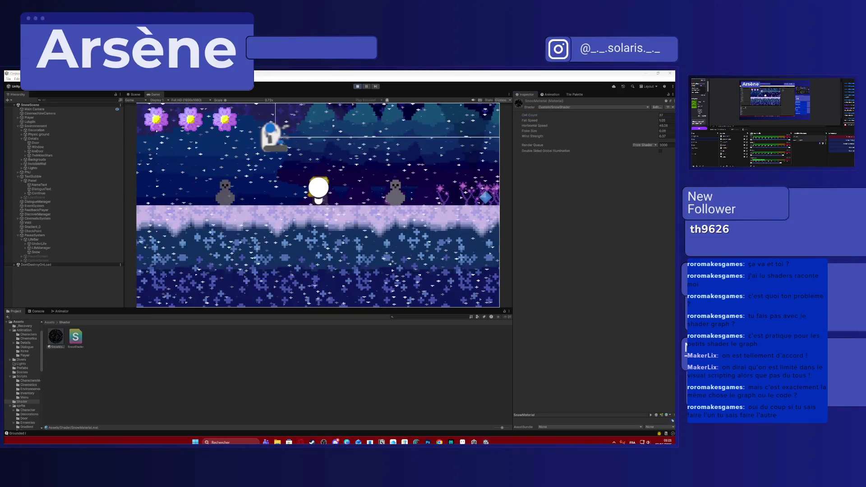
{"action": "key", "text": "alt+Tab"}
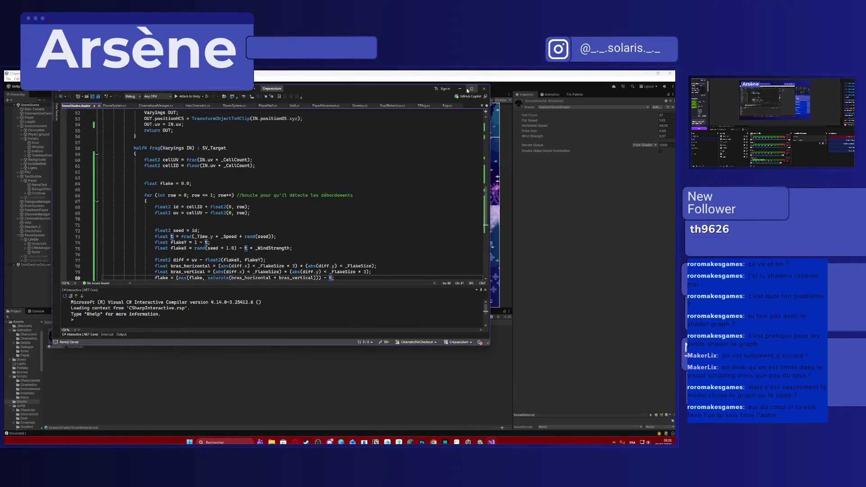
Remove the stray '(' on line 80 so flake uses (1.0 - t), then return to Unity
{"action": "left_click", "coordinate": [469, 90]}
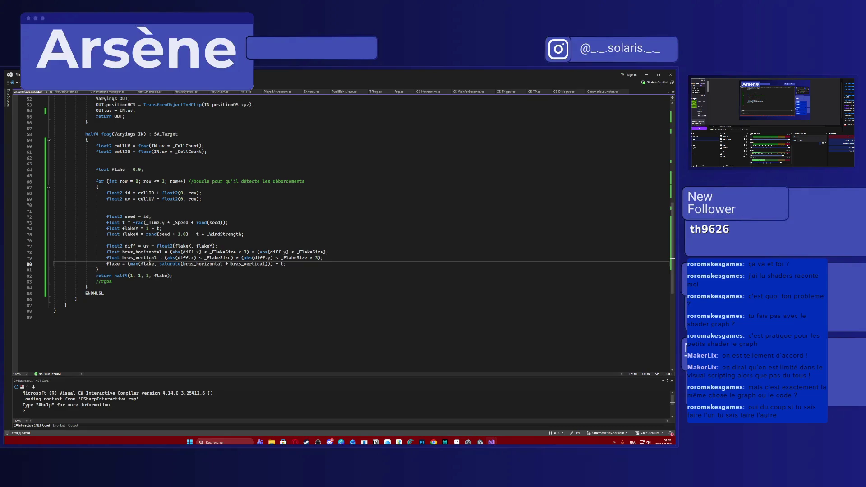
{"action": "key", "text": "BackSpace"}
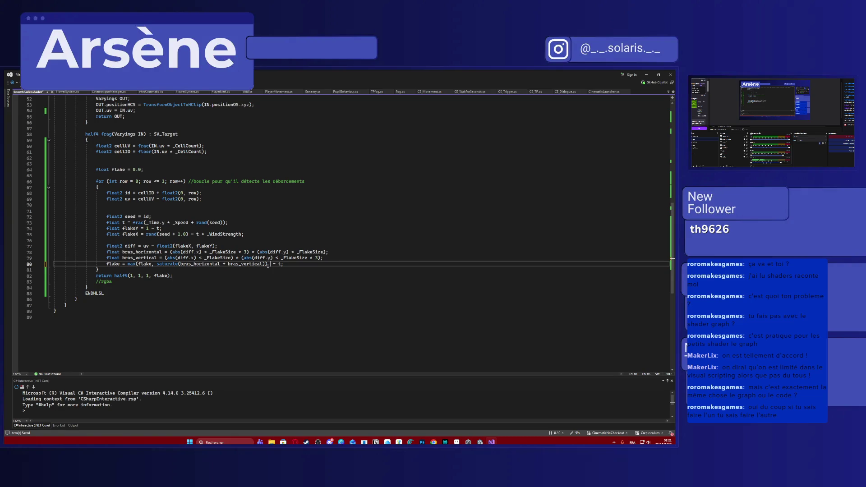
{"action": "type", "text": "+ () 1"}
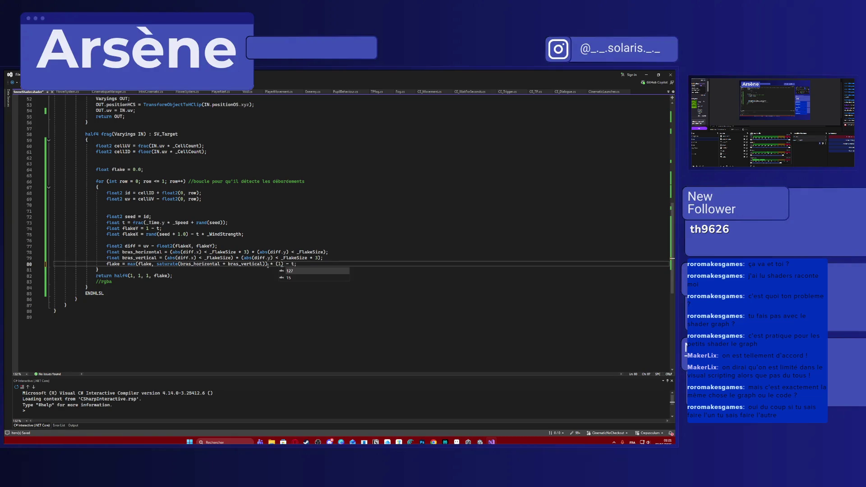
{"action": "key", "text": "Escape"}
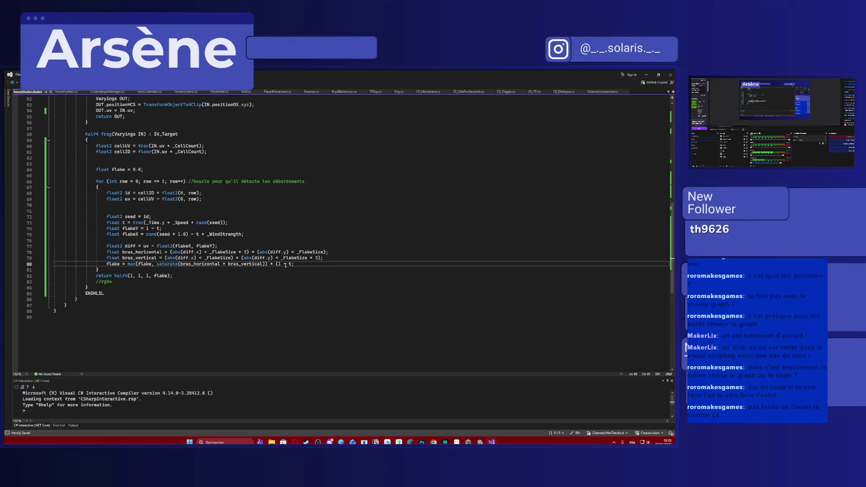
{"action": "type", "text": ")"}
{"action": "type", "text": ".0"}
{"action": "key", "text": "alt+Tab"}
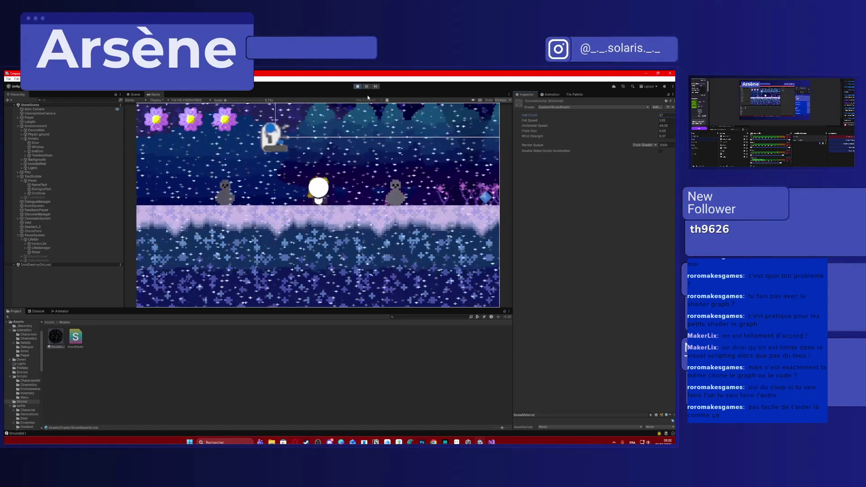
Stop the running scene with the toolbar Play button
{"action": "left_click", "coordinate": [356, 87]}
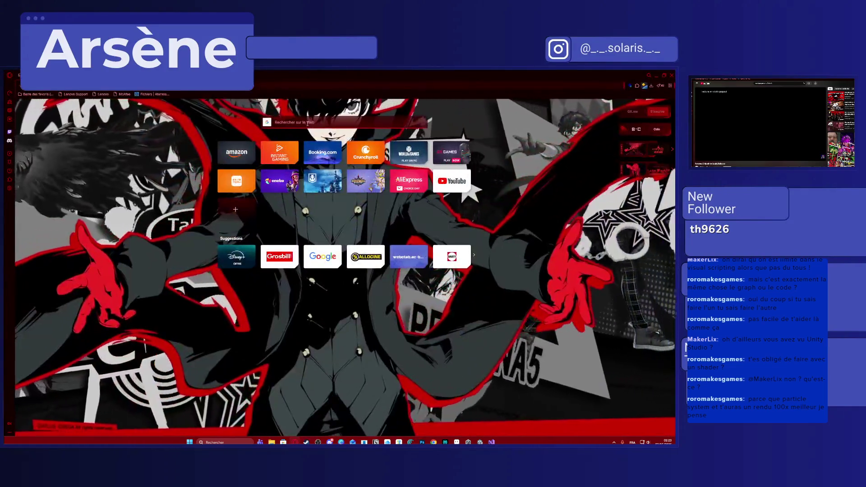
Search Google for 'particle system unity rendu', refine with '2d', and open the EASY 2D Rain Particle tutorial
{"action": "left_click", "coordinate": [306, 123]}
{"action": "type", "text": "particle s"}
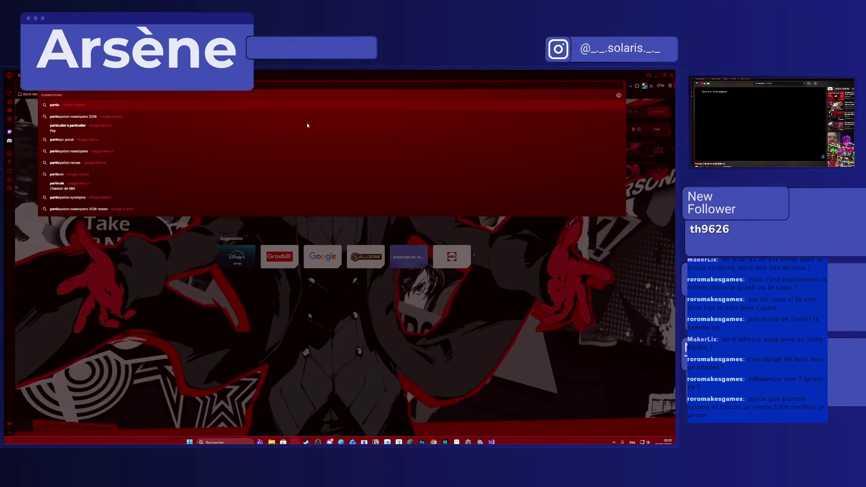
{"action": "type", "text": "ystem"}
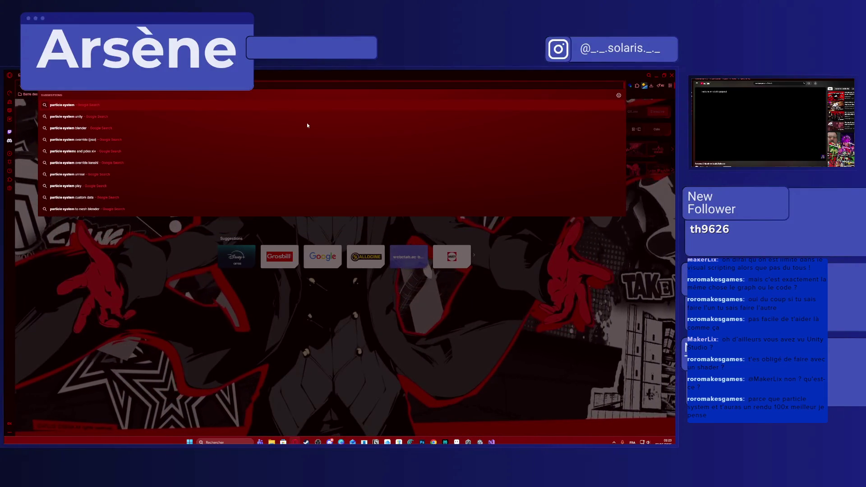
{"action": "type", "text": " unity rendu"}
{"action": "key", "text": "Return"}
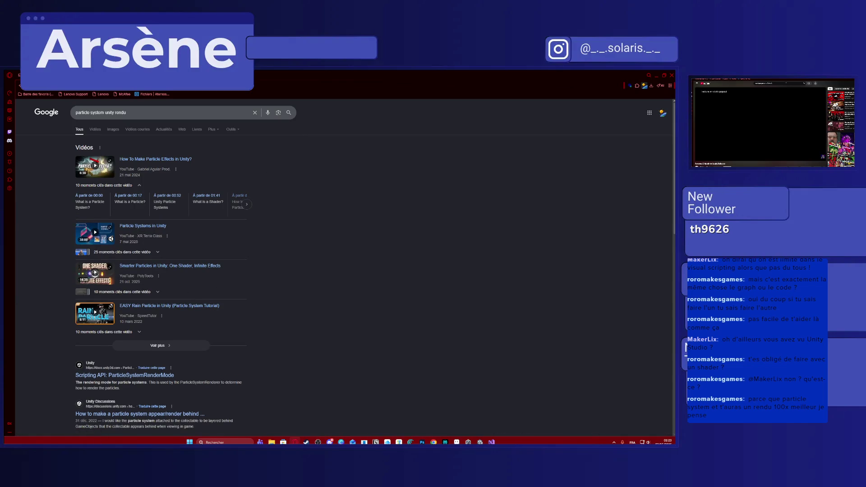
{"action": "left_click", "coordinate": [114, 113]}
{"action": "type", "text": "2d"}
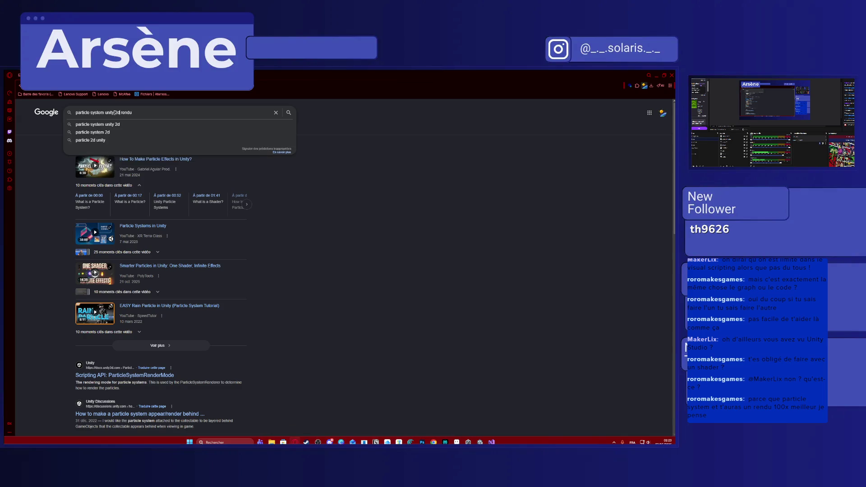
{"action": "key", "text": "Return"}
{"action": "mouse_move", "coordinate": [160, 163]}
{"action": "left_click", "coordinate": [209, 202]}
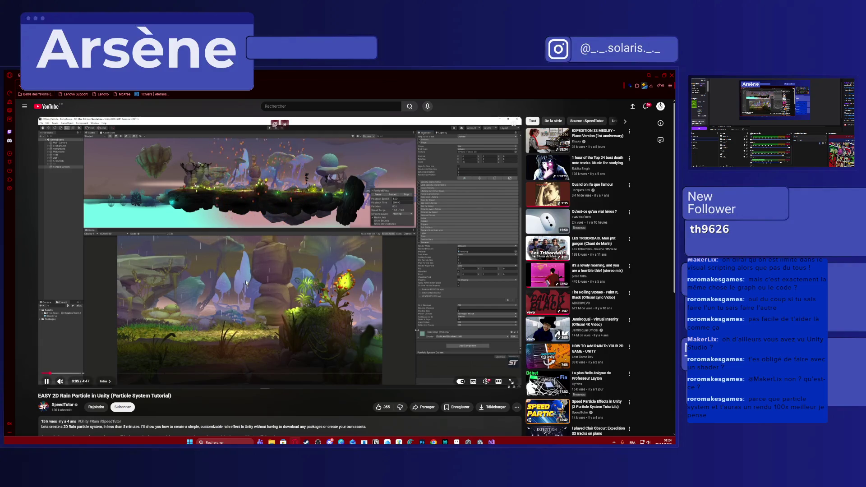
Skim the rain tutorial forward to its particle system setup section and pause to study the settings
{"action": "left_click", "coordinate": [92, 373]}
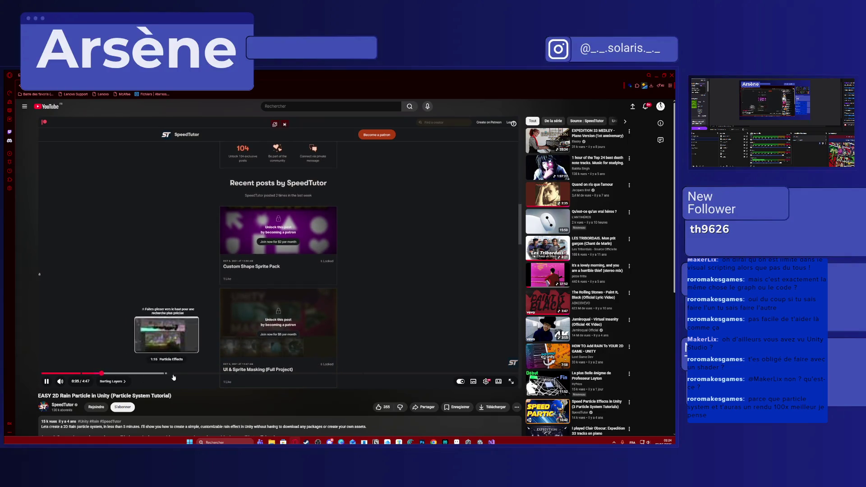
{"action": "left_click", "coordinate": [103, 374]}
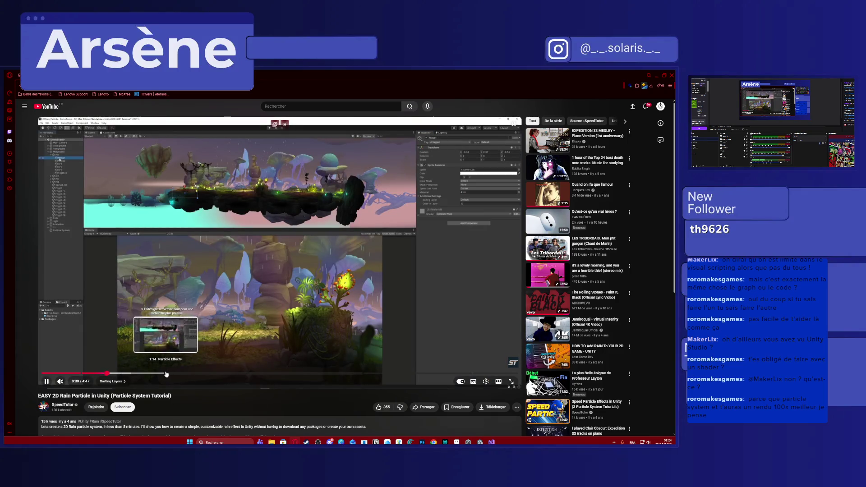
{"action": "left_click", "coordinate": [167, 375]}
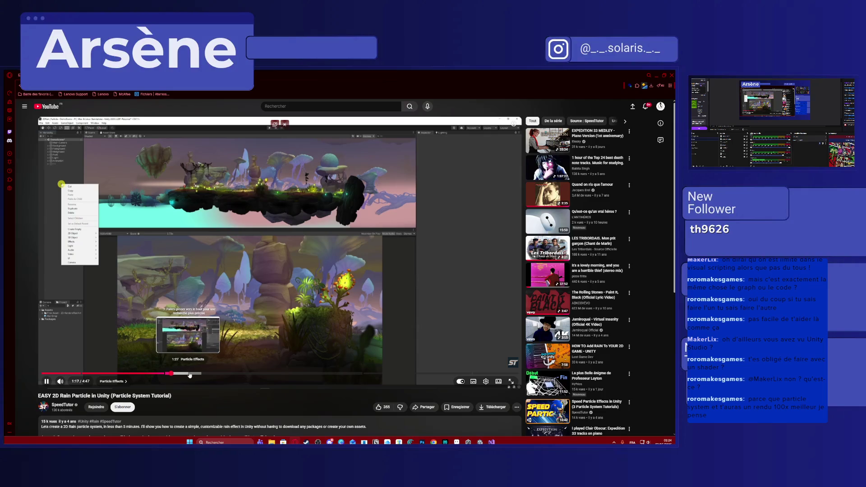
{"action": "left_click", "coordinate": [184, 375]}
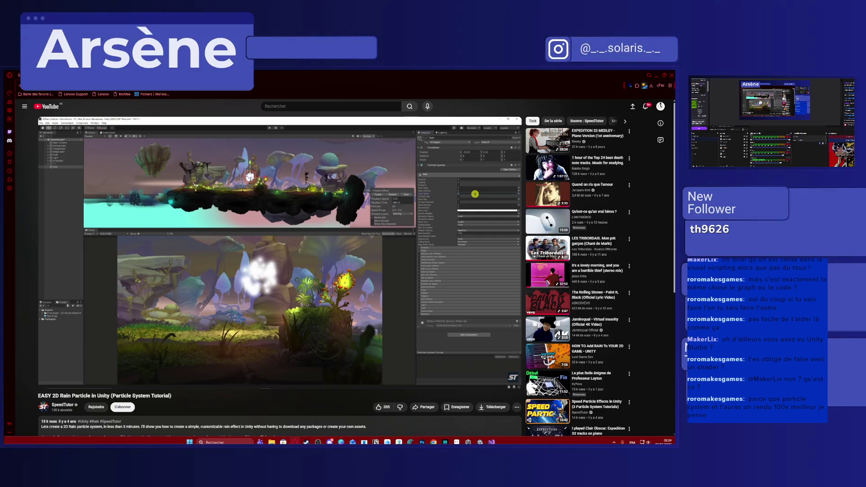
{"action": "left_click", "coordinate": [209, 332]}
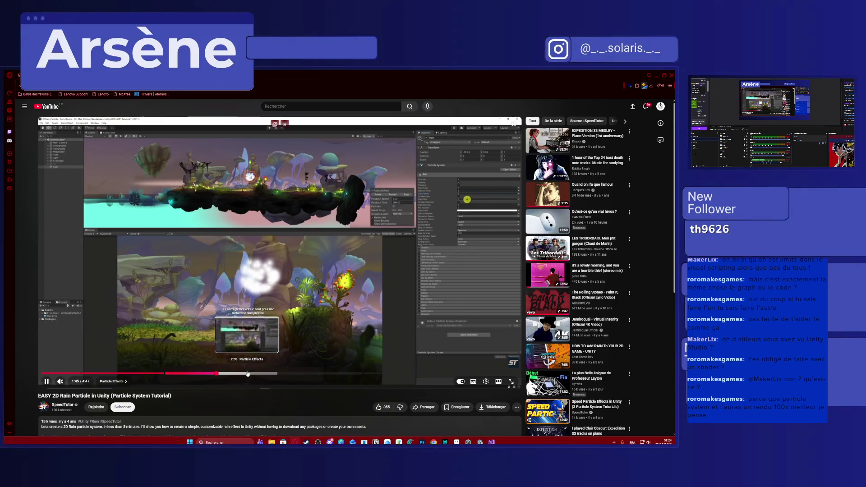
Scrub between roughly 2:28 and 3:17 of the tutorial, pause it, and return to the Google results
{"action": "left_click_drag", "start_coordinate": [264, 375], "coordinate": [279, 375]}
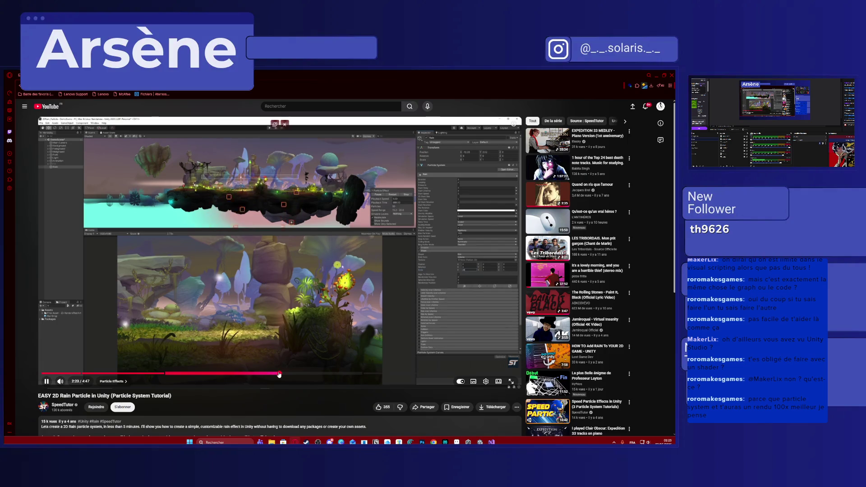
{"action": "left_click_drag", "start_coordinate": [278, 375], "coordinate": [314, 375]}
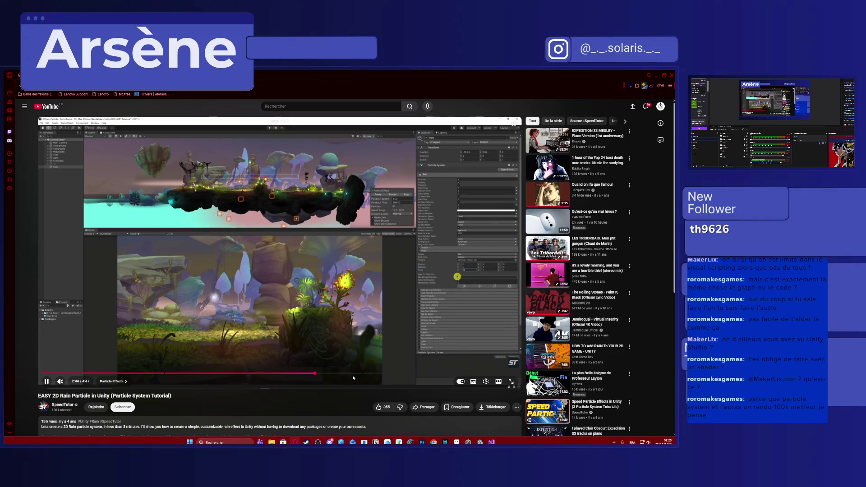
{"action": "left_click", "coordinate": [369, 376]}
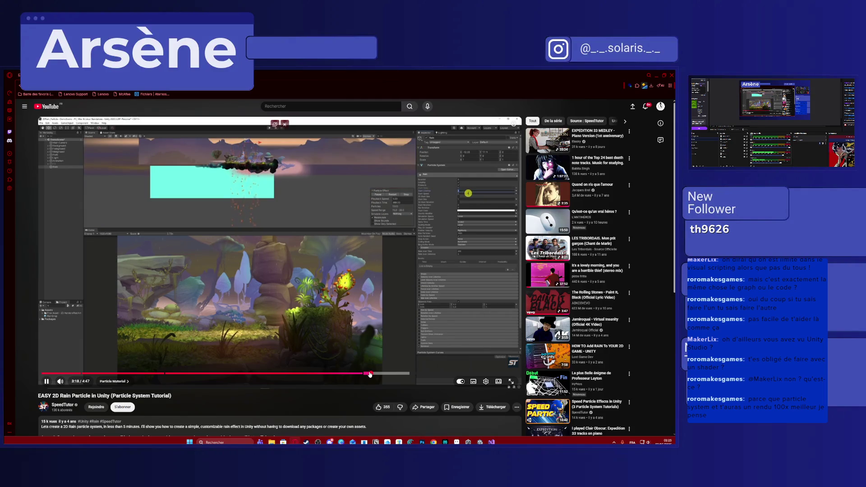
{"action": "left_click", "coordinate": [362, 375]}
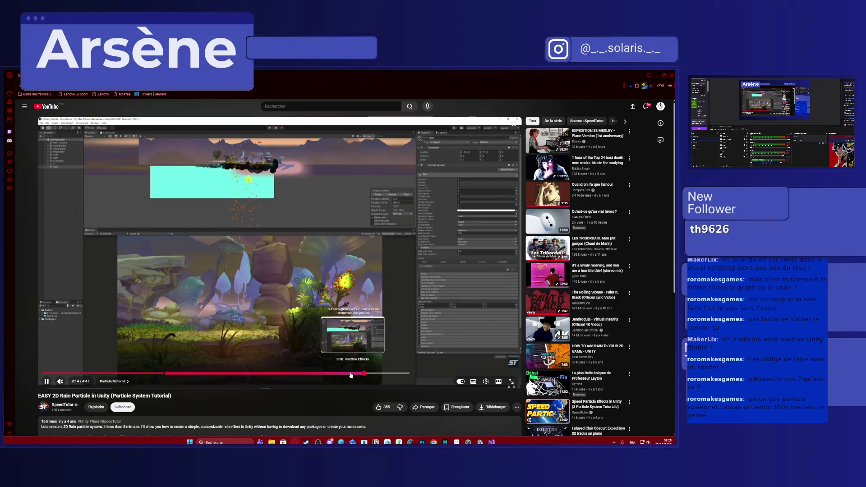
{"action": "left_click", "coordinate": [351, 375]}
{"action": "left_click", "coordinate": [336, 374]}
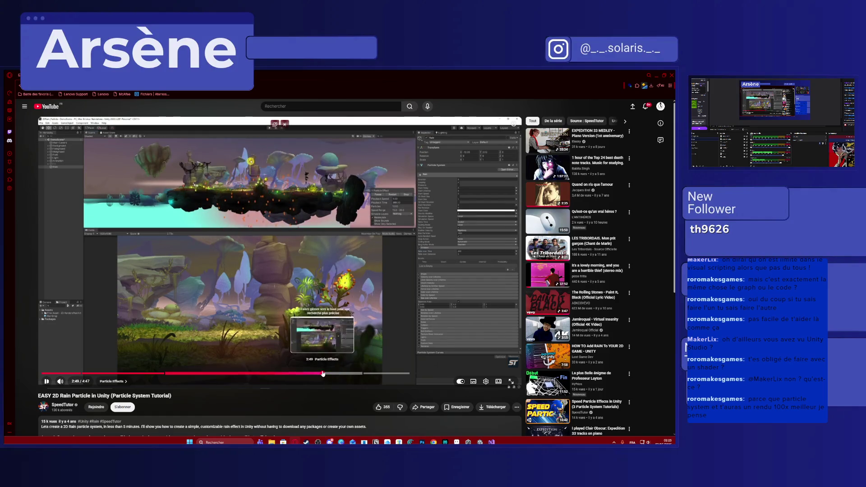
{"action": "left_click", "coordinate": [304, 374]}
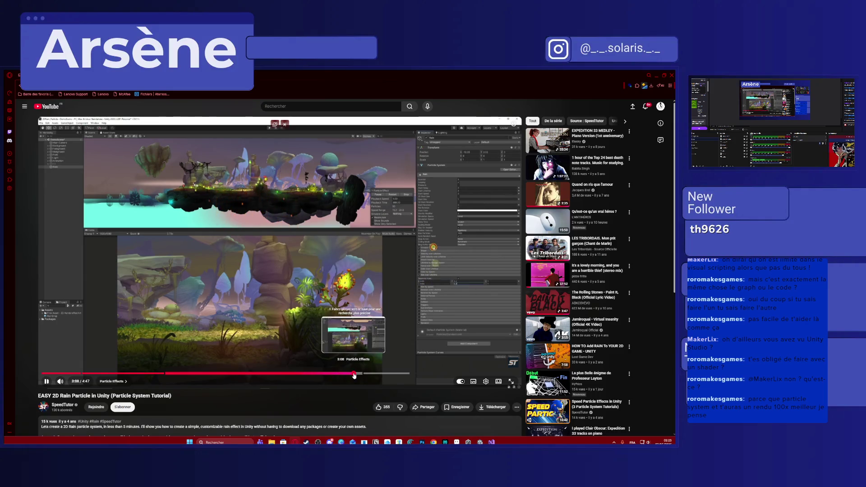
{"action": "left_click", "coordinate": [353, 374]}
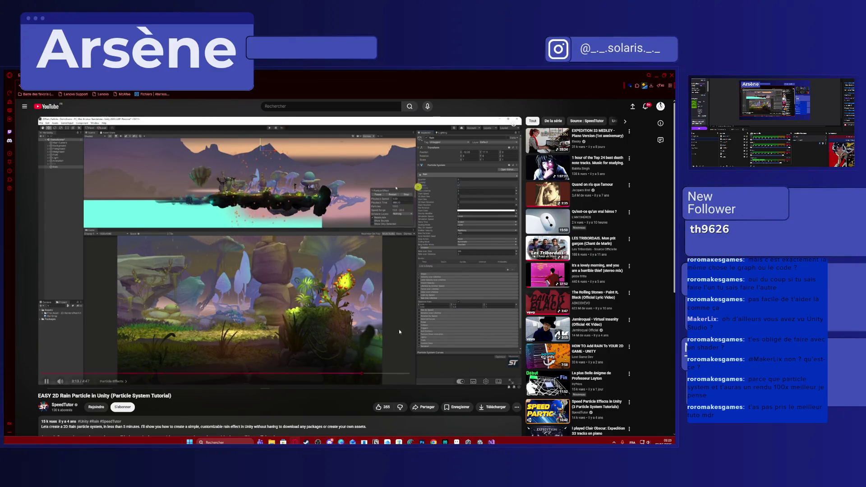
{"action": "left_click", "coordinate": [381, 310]}
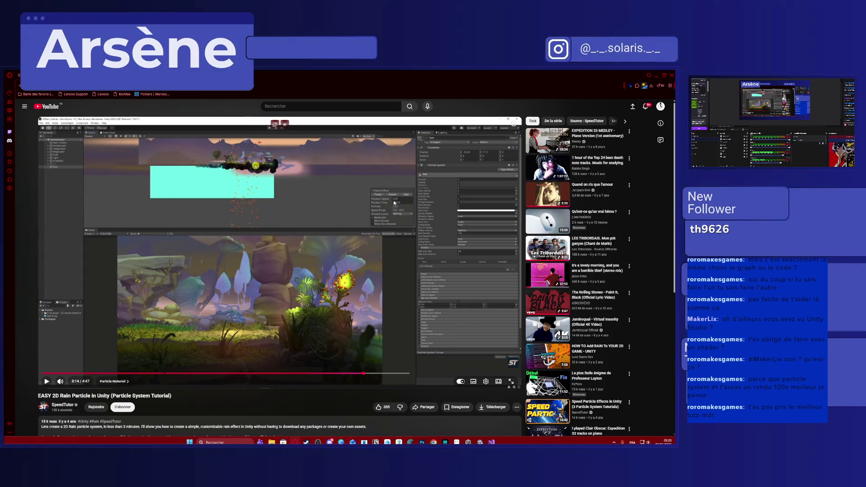
{"action": "key", "text": "alt+Left"}
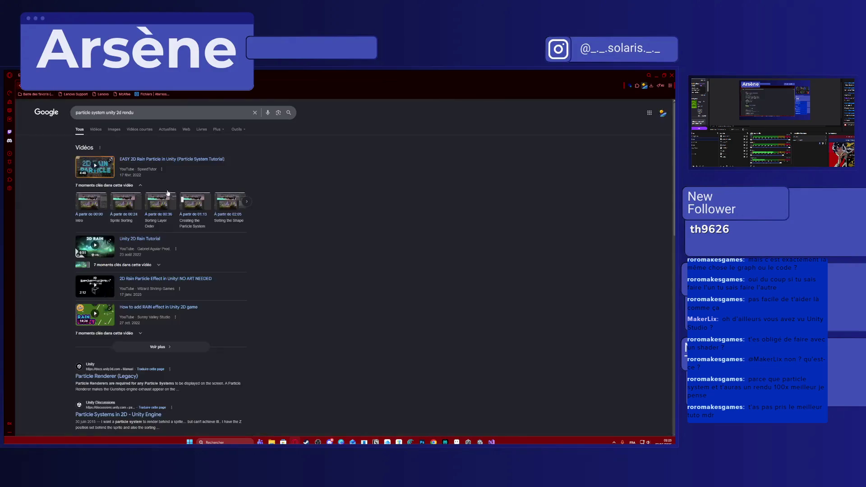
Open the Unity 2D Rain Tutorial result, pause it, and start a fresh browser tab
{"action": "left_click", "coordinate": [141, 240]}
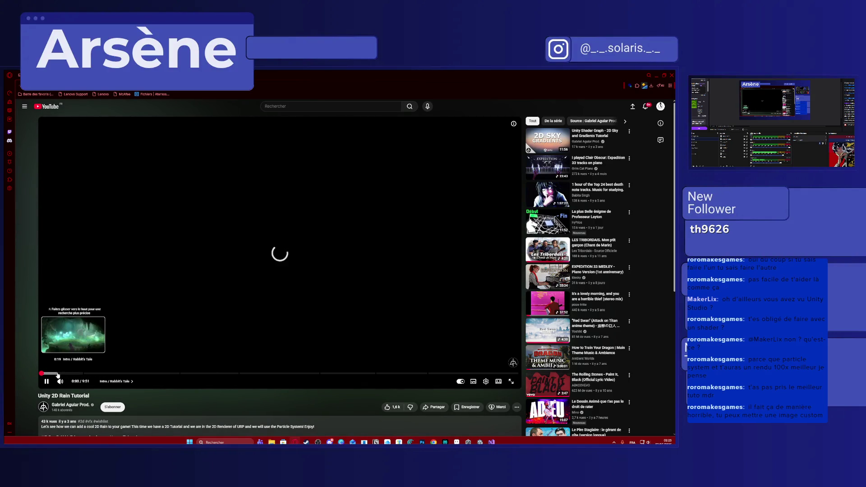
{"action": "left_click", "coordinate": [265, 264]}
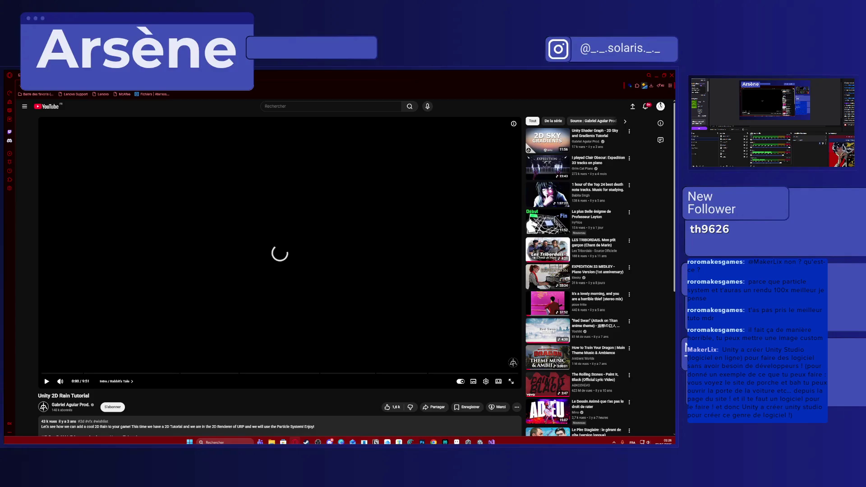
{"action": "key", "text": "ctrl+t"}
{"action": "type", "text": "unity"}
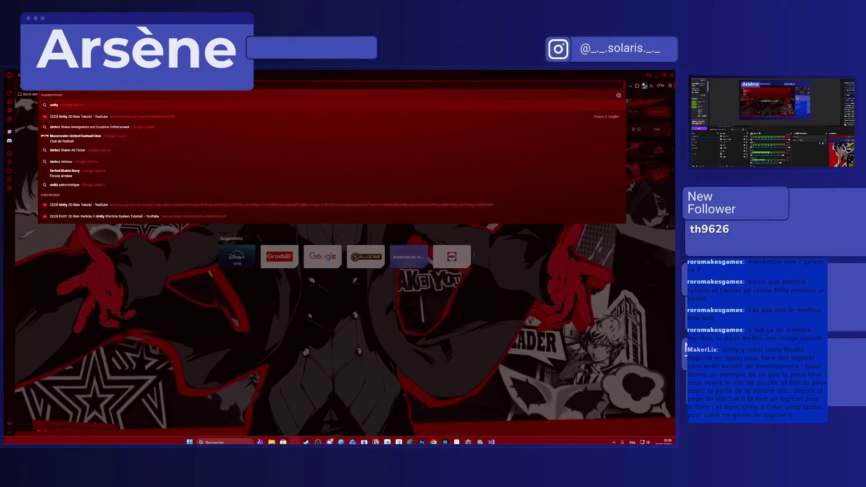
{"action": "type", "text": " studio"}
Search 'unity studio', visit the official Unity Studio page, then resume the Unity 2D Rain Tutorial
{"action": "key", "text": "Return"}
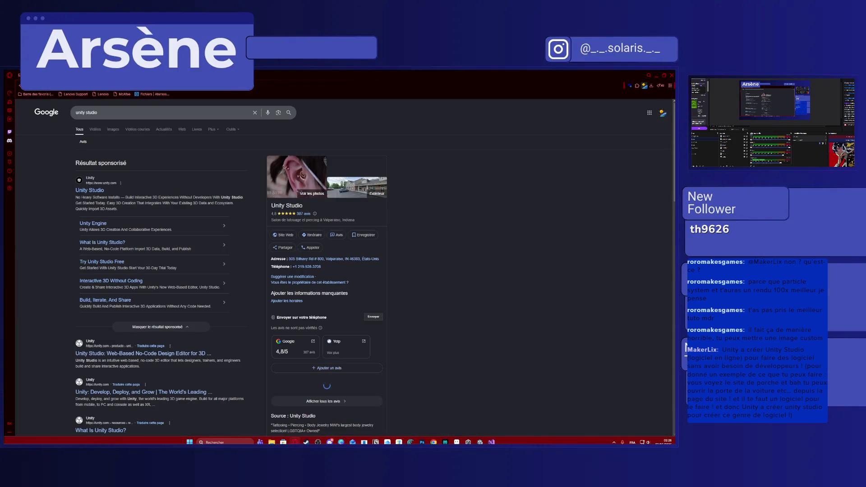
{"action": "left_click", "coordinate": [90, 190]}
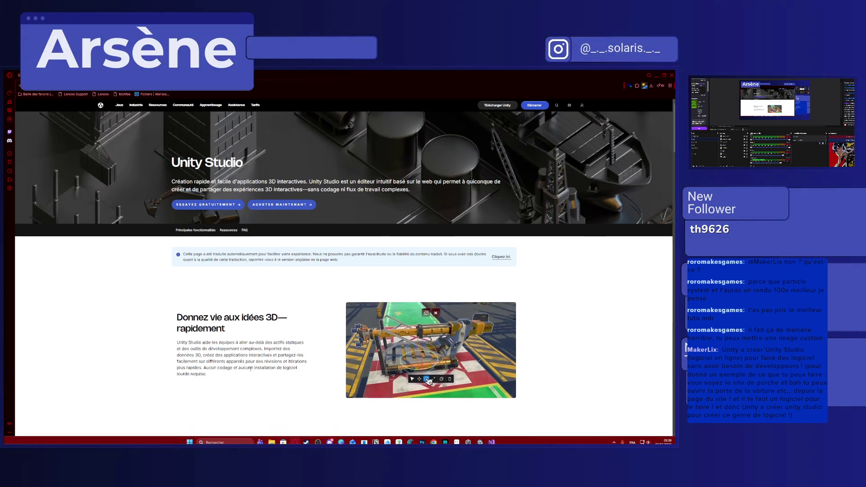
{"action": "scroll", "coordinate": [251, 370], "scroll_direction": "down", "scroll_amount": 2}
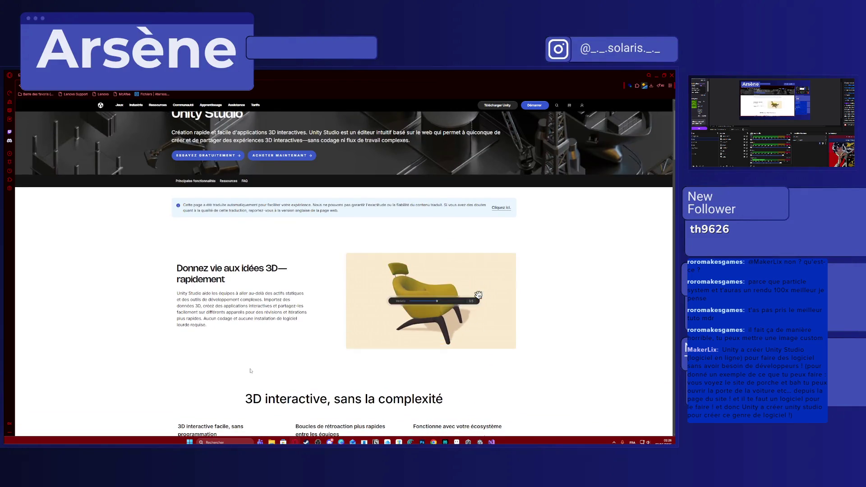
{"action": "scroll", "coordinate": [251, 370], "scroll_direction": "down", "scroll_amount": 3}
{"action": "scroll", "coordinate": [252, 365], "scroll_direction": "down", "scroll_amount": 4}
{"action": "scroll", "coordinate": [271, 366], "scroll_direction": "down", "scroll_amount": 2}
{"action": "scroll", "coordinate": [285, 366], "scroll_direction": "down", "scroll_amount": 2}
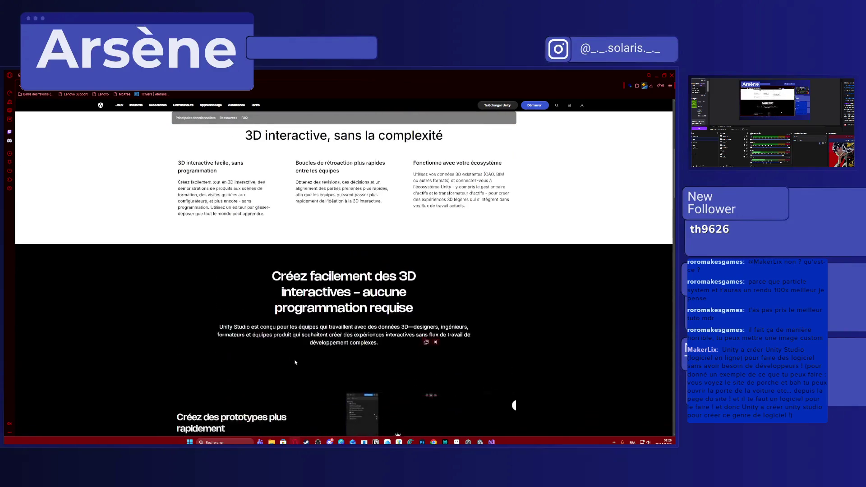
{"action": "scroll", "coordinate": [295, 361], "scroll_direction": "up", "scroll_amount": 4}
{"action": "scroll", "coordinate": [233, 208], "scroll_direction": "up", "scroll_amount": 5}
{"action": "scroll", "coordinate": [233, 209], "scroll_direction": "up", "scroll_amount": 3}
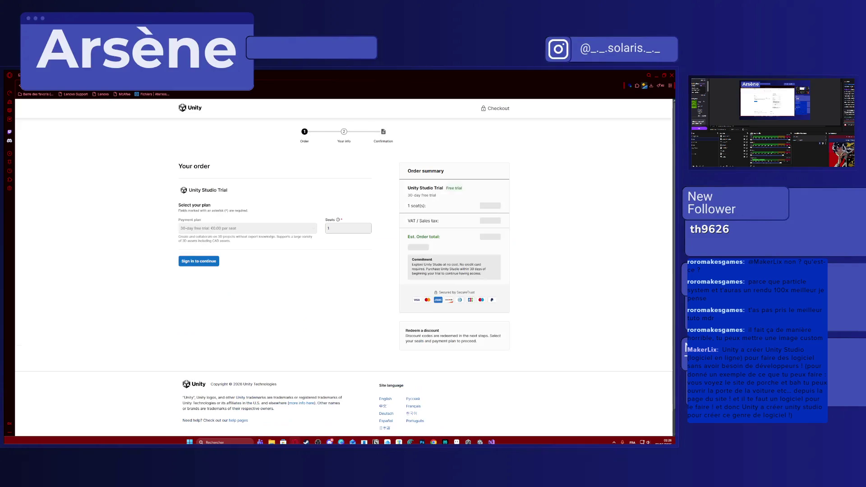
{"action": "key", "text": "ctrl+Tab"}
{"action": "left_click", "coordinate": [263, 200]}
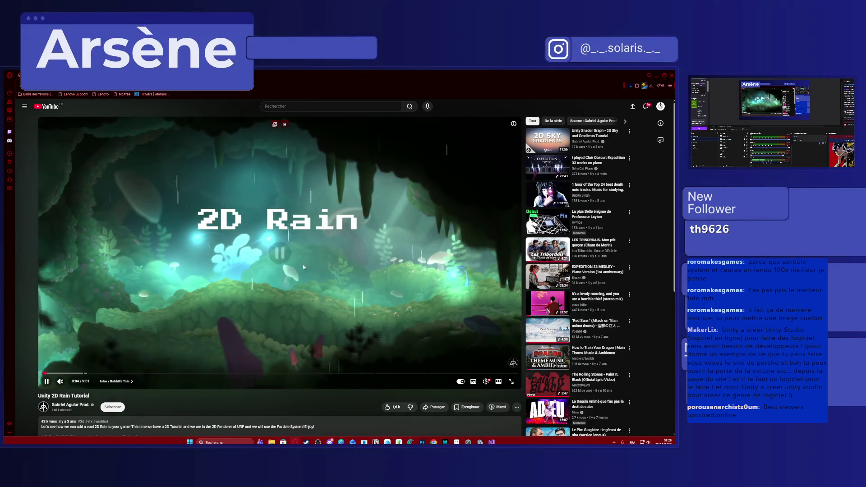
Pause and scrub the Unity 2D Rain Tutorial forward to around 6:26
{"action": "left_click", "coordinate": [275, 311]}
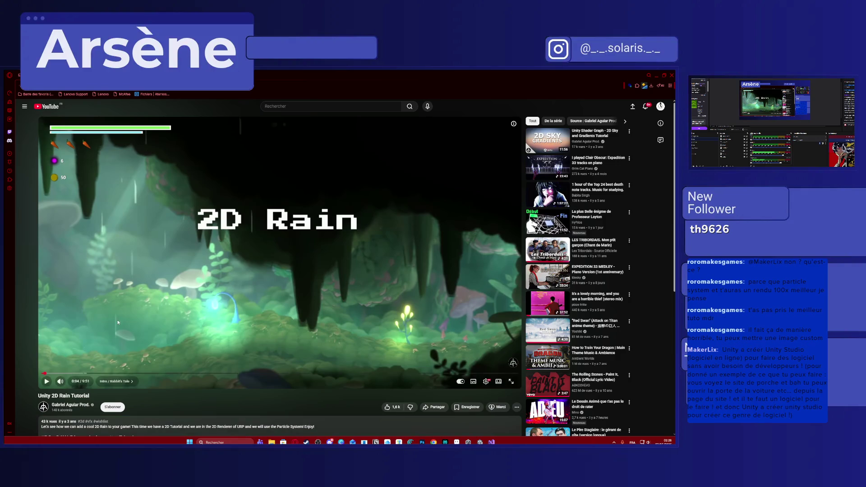
{"action": "left_click", "coordinate": [50, 380]}
{"action": "left_click", "coordinate": [344, 308]}
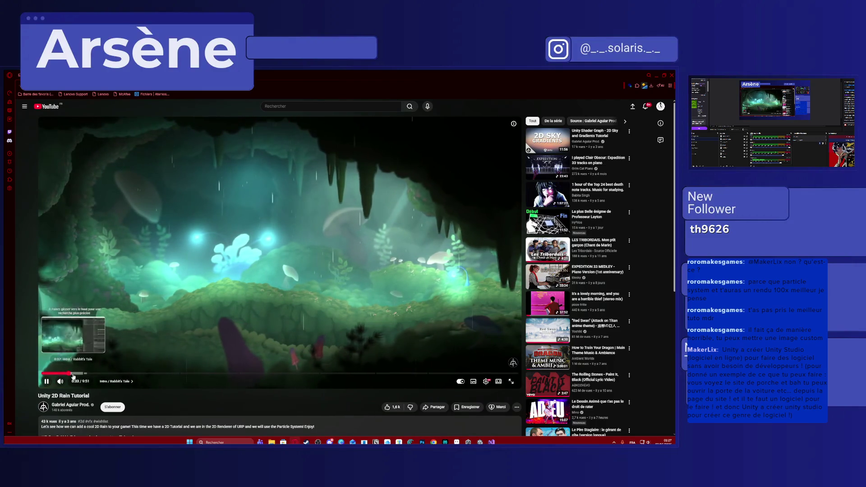
{"action": "left_click", "coordinate": [74, 373]}
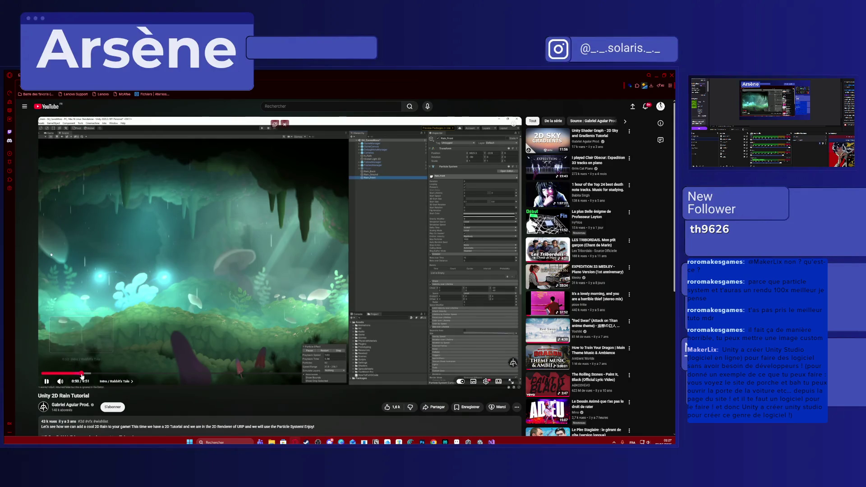
{"action": "left_click_drag", "start_coordinate": [75, 374], "coordinate": [318, 374]}
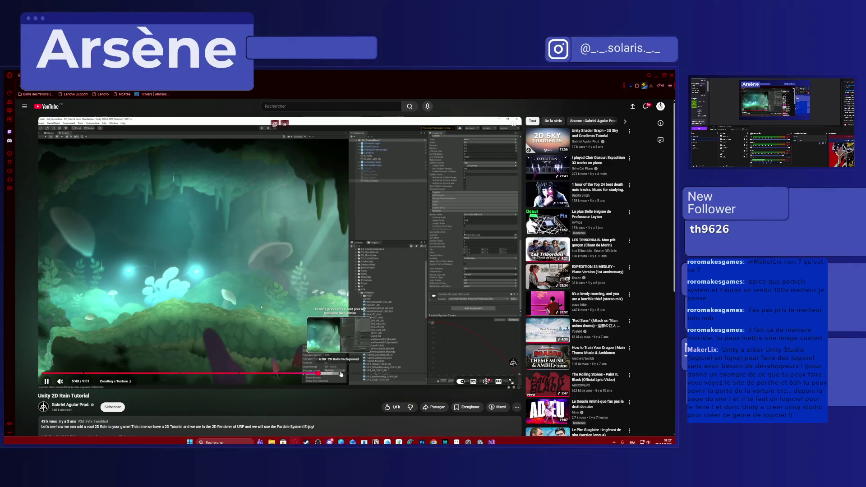
{"action": "left_click_drag", "start_coordinate": [318, 375], "coordinate": [412, 375]}
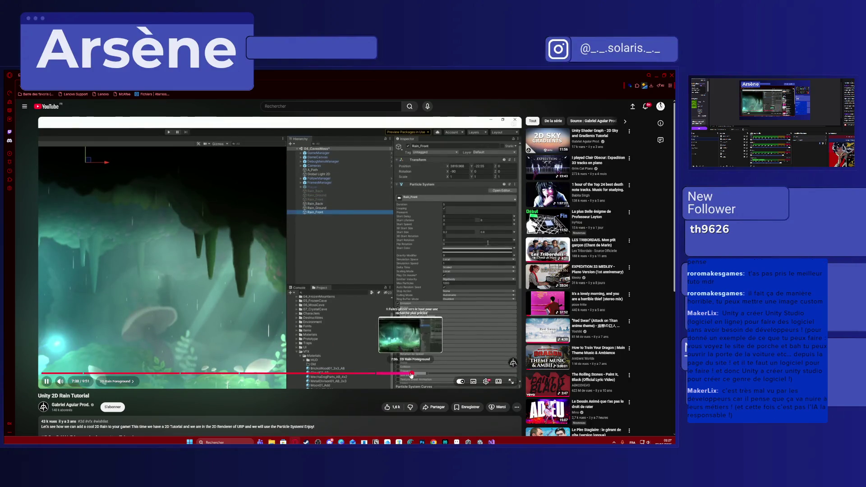
Skip through the emission and shape settings footage to the tutorial's end screen
{"action": "left_click", "coordinate": [315, 298]}
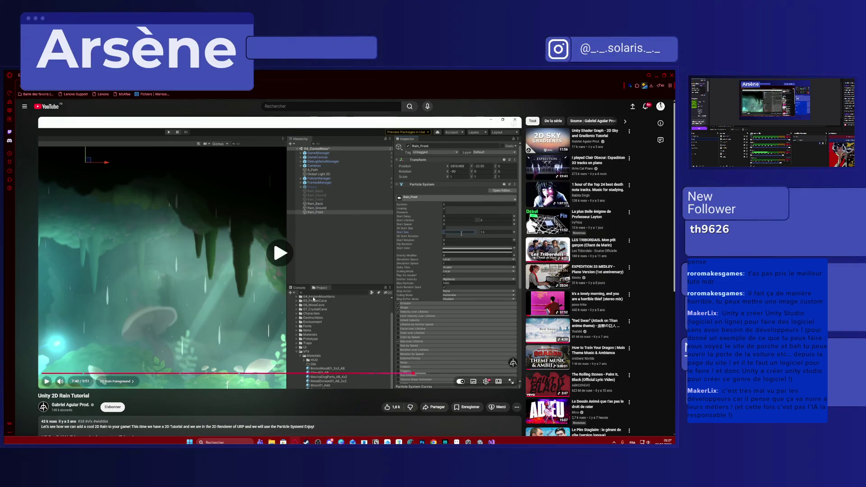
{"action": "mouse_move", "coordinate": [412, 374]}
{"action": "left_click", "coordinate": [425, 375]}
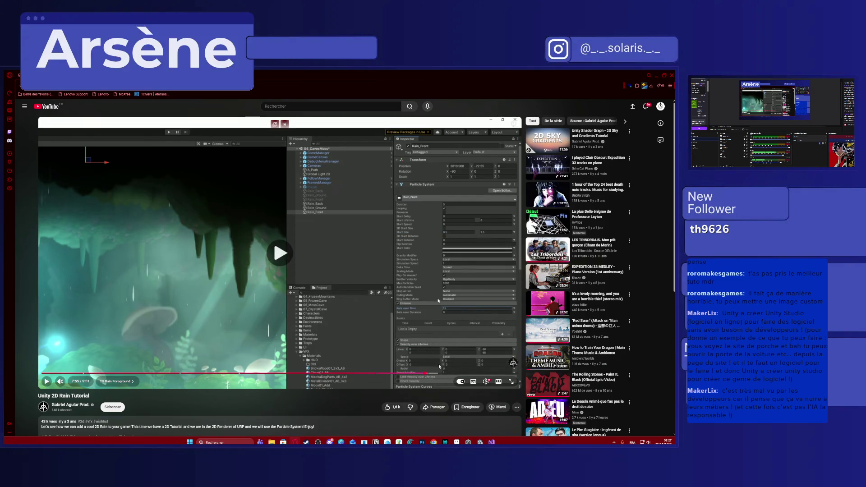
{"action": "left_click", "coordinate": [447, 374]}
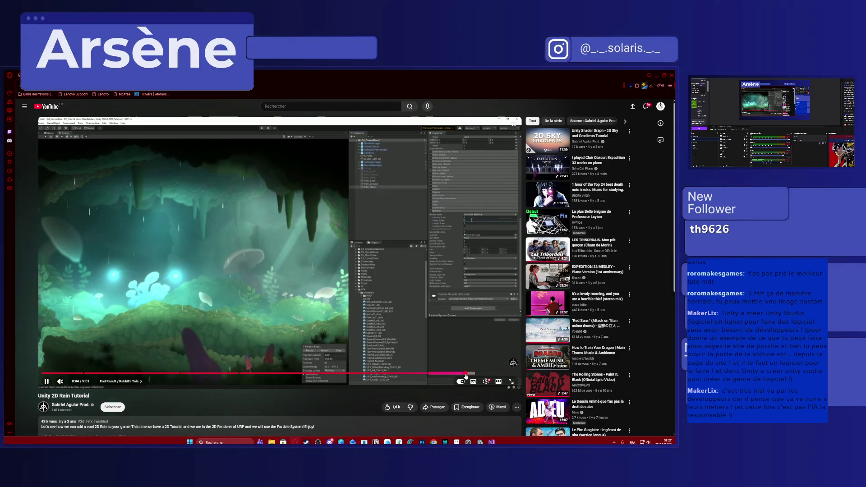
{"action": "left_click", "coordinate": [467, 374]}
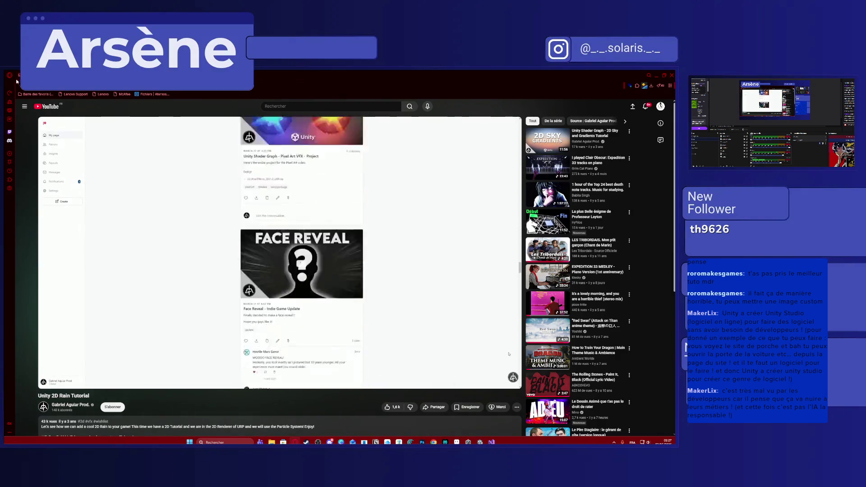
Return to the Google results and open the '2D Rain Particle Effect in Unity! NO ART NEEDED' video
{"action": "key", "text": "alt+Left"}
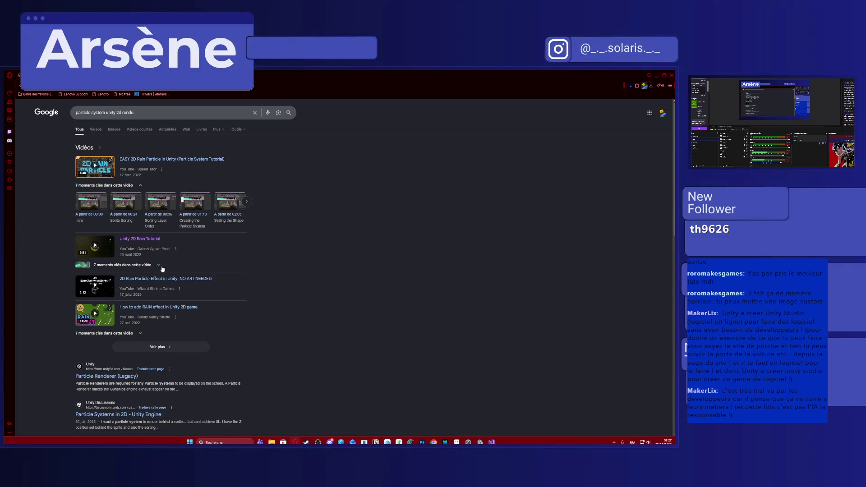
{"action": "left_click", "coordinate": [94, 245]}
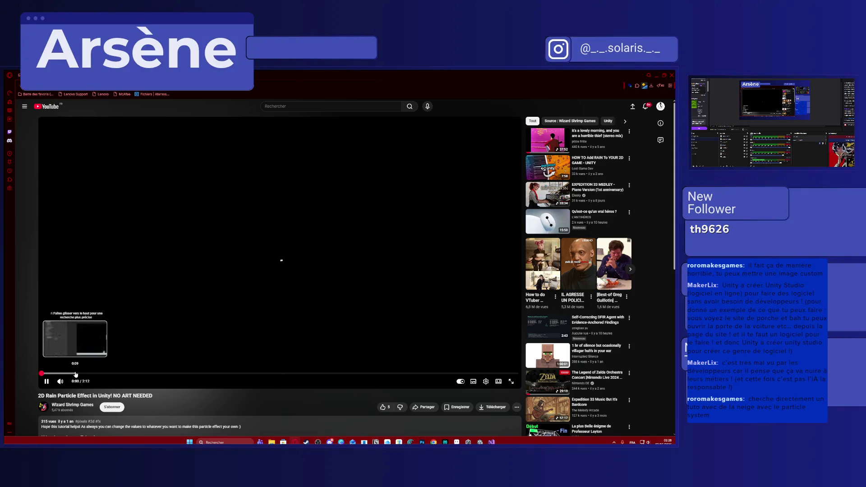
Search for a snow particle system, open Unity 2D Snow Tutorial [2019], skip the ad and go fullscreen
{"action": "left_click", "coordinate": [282, 240]}
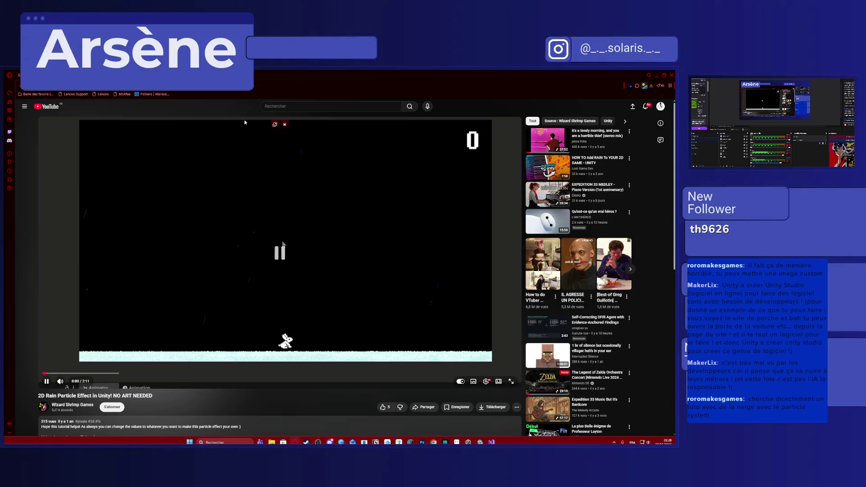
{"action": "key", "text": "ctrl+l"}
{"action": "type", "text": "snow particle system unity"}
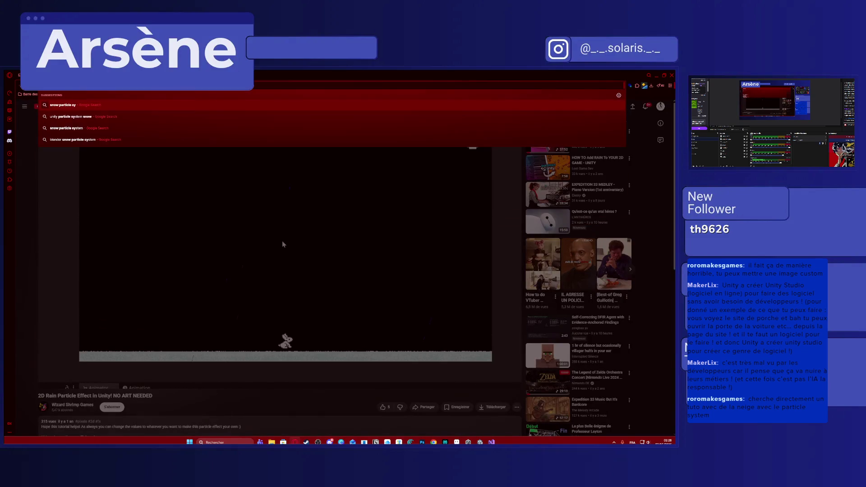
{"action": "type", "text": " 2D"}
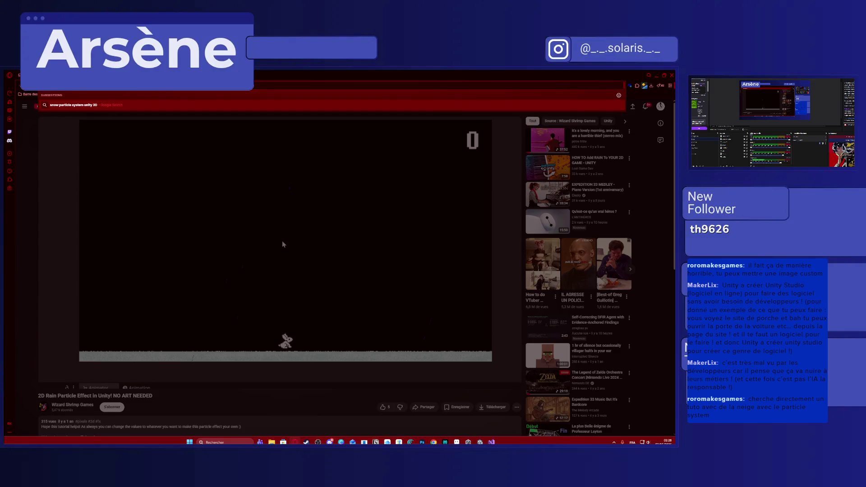
{"action": "key", "text": "Return"}
{"action": "left_click", "coordinate": [165, 156]}
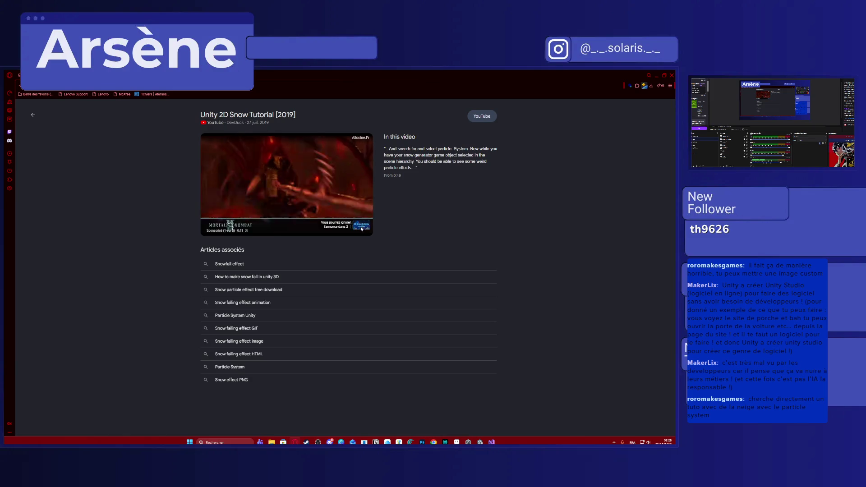
{"action": "left_click", "coordinate": [362, 229]}
{"action": "double_click", "coordinate": [290, 204]}
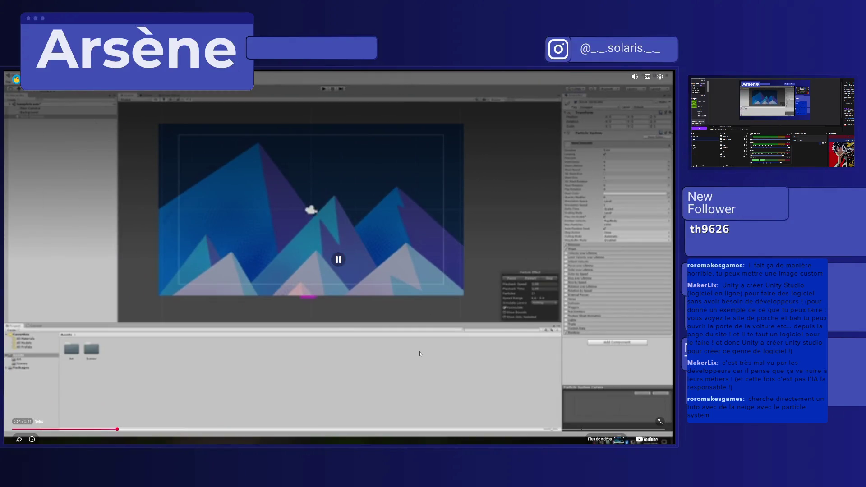
Jump to the Unity editor part of the snow tutorial and change the video quality
{"action": "left_click", "coordinate": [530, 395]}
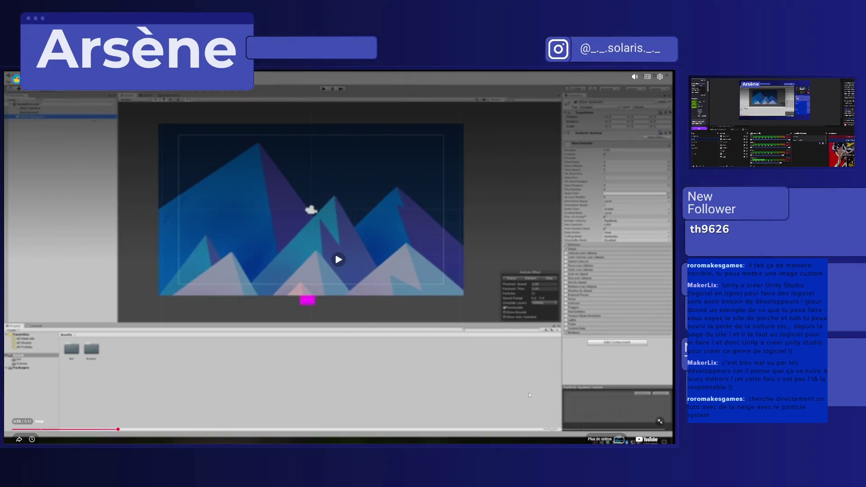
{"action": "left_click", "coordinate": [660, 77]}
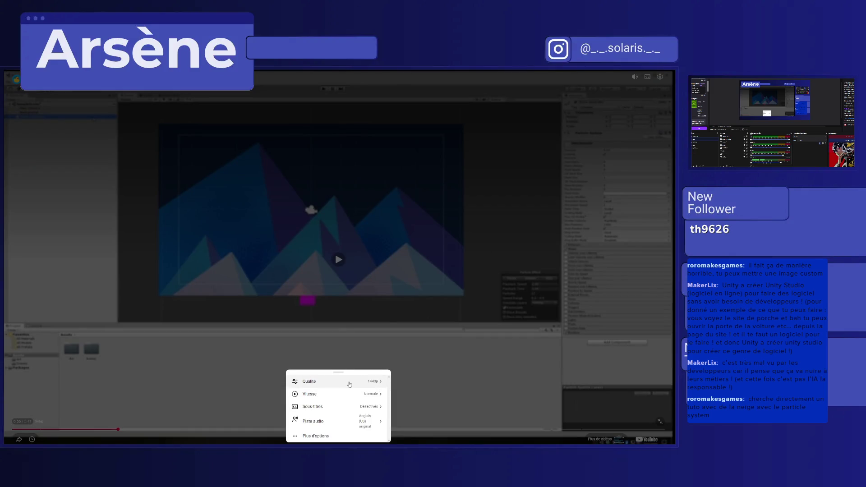
{"action": "left_click", "coordinate": [350, 383]}
{"action": "left_click", "coordinate": [341, 348]}
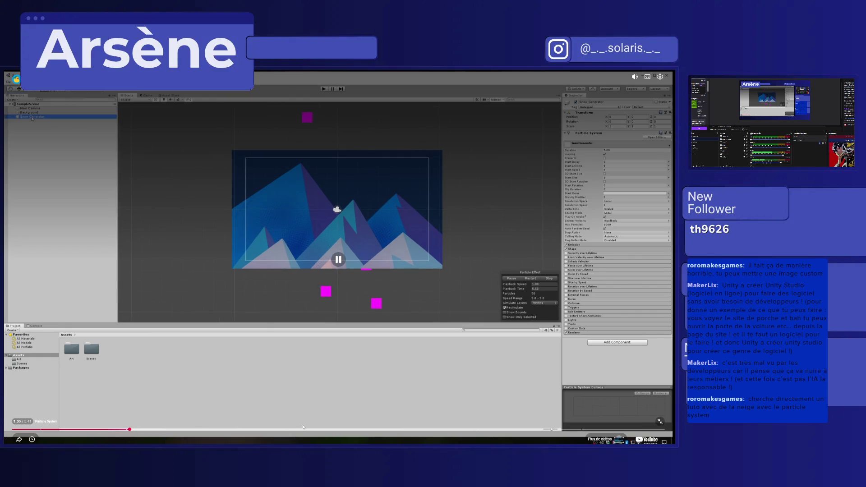
Skim the snow tutorial between about 1:20 and the start rotation setup
{"action": "left_click", "coordinate": [192, 429]}
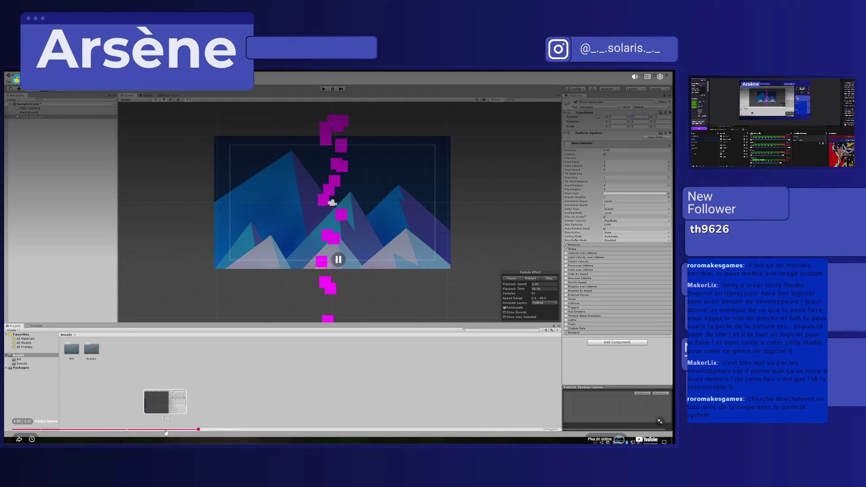
{"action": "left_click", "coordinate": [165, 429]}
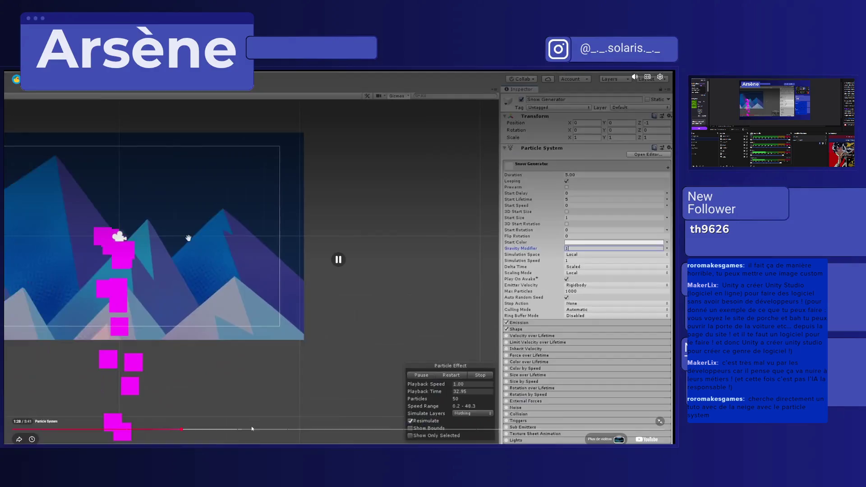
{"action": "left_click", "coordinate": [239, 431]}
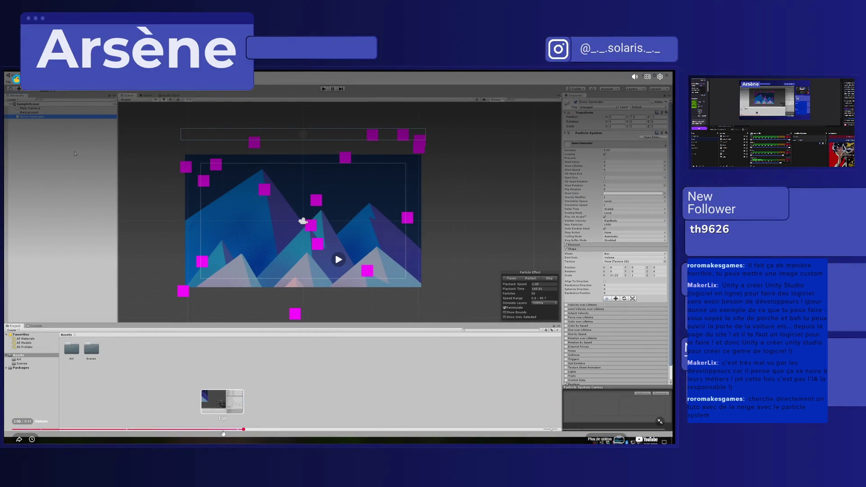
{"action": "left_click", "coordinate": [223, 431]}
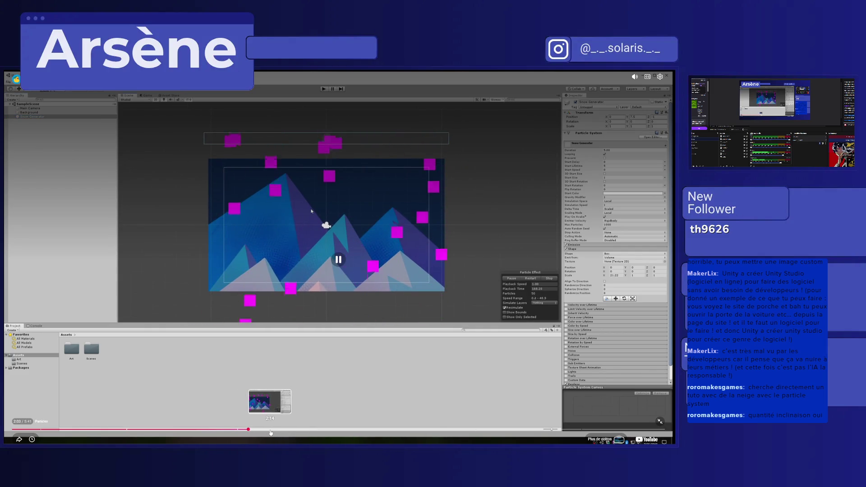
{"action": "left_click", "coordinate": [271, 432]}
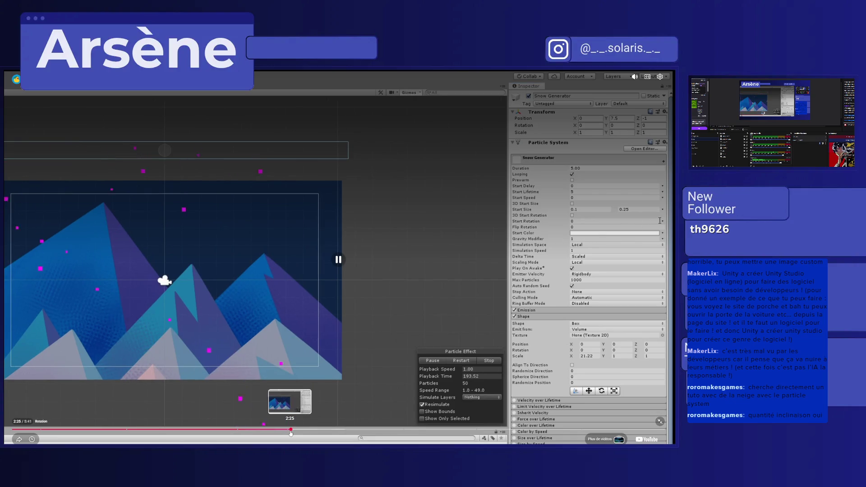
{"action": "left_click", "coordinate": [310, 431]}
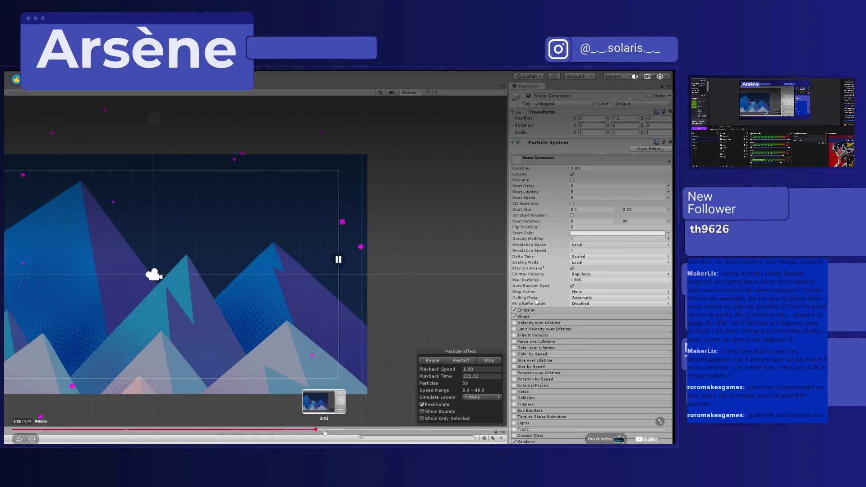
Advance the tutorial to the falling magenta snow particles, then switch to the AI chat
{"action": "left_click", "coordinate": [324, 432]}
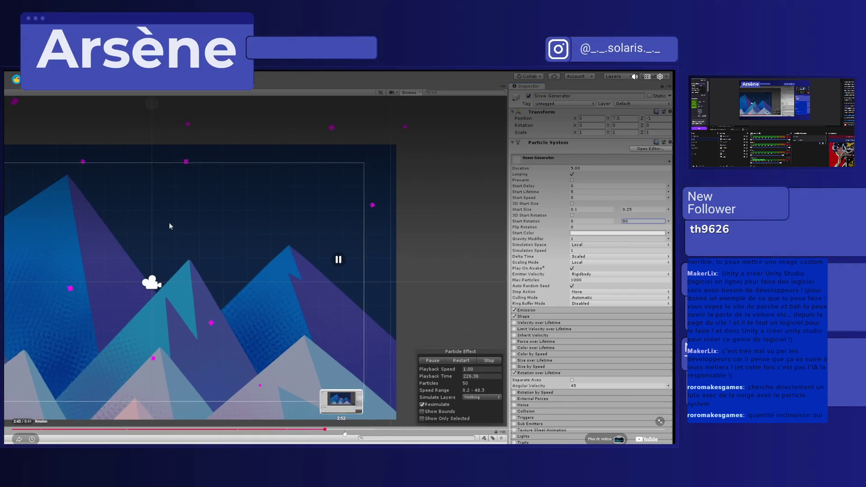
{"action": "left_click", "coordinate": [345, 431]}
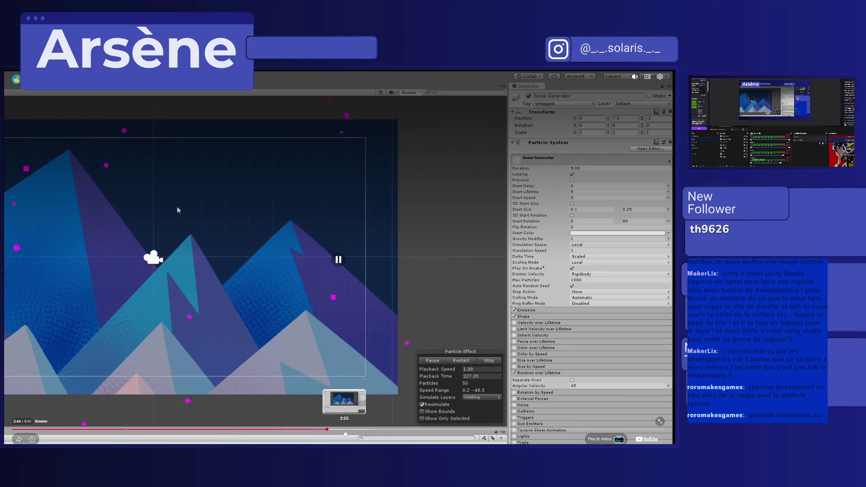
{"action": "left_click", "coordinate": [344, 432]}
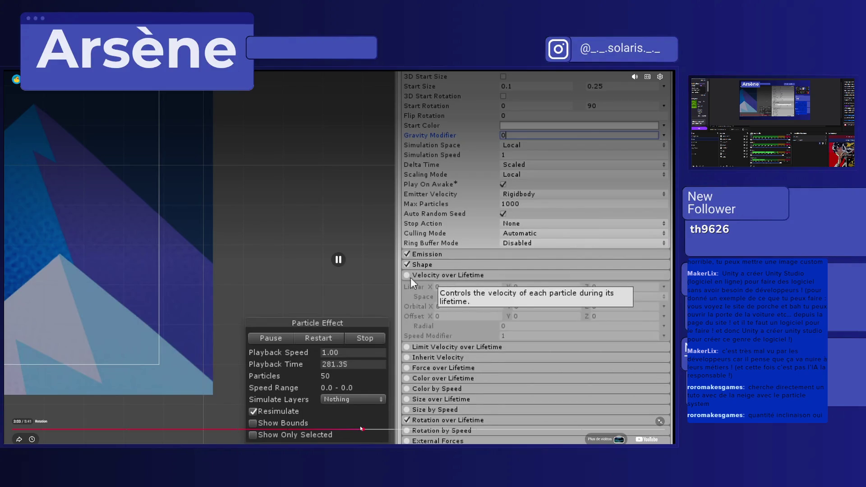
{"action": "left_click", "coordinate": [376, 431]}
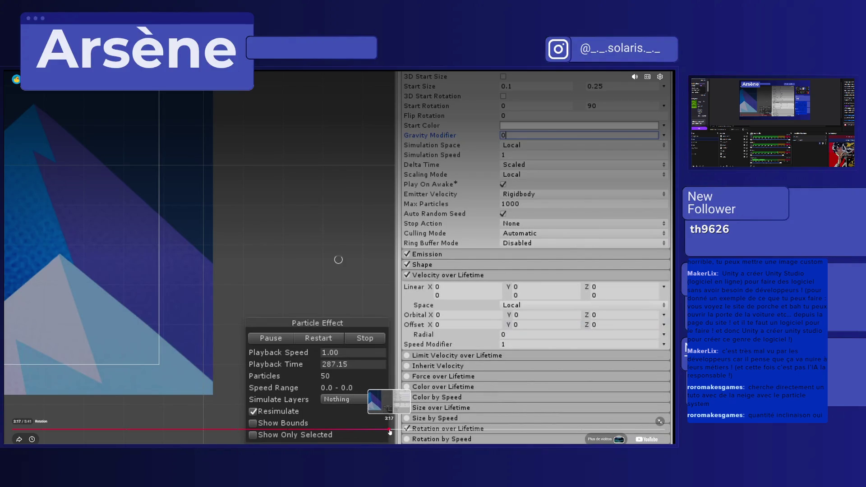
{"action": "left_click_drag", "start_coordinate": [396, 432], "coordinate": [421, 431]}
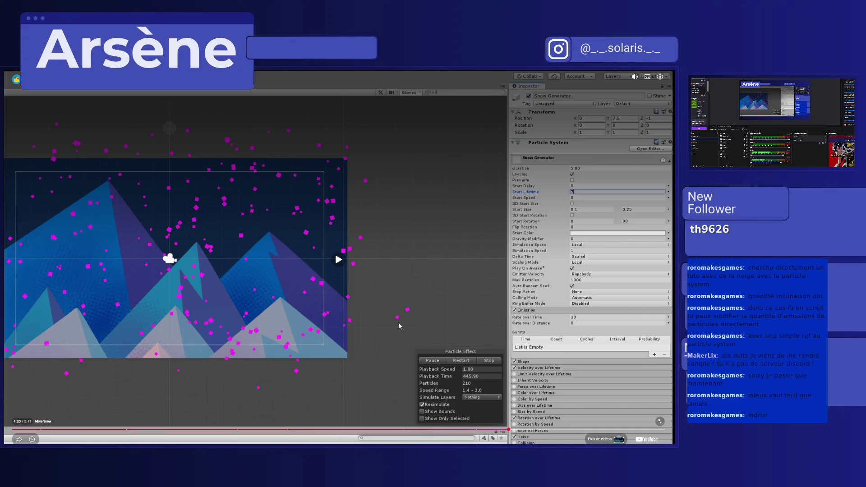
{"action": "key", "text": "alt+Tab"}
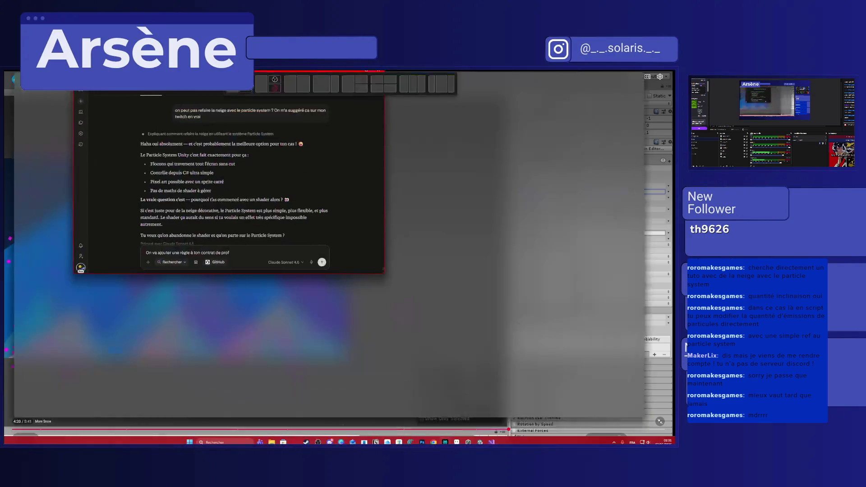
{"action": "scroll", "coordinate": [327, 369], "scroll_direction": "down", "scroll_amount": 3}
{"action": "type", "text": ". Si je fais"}
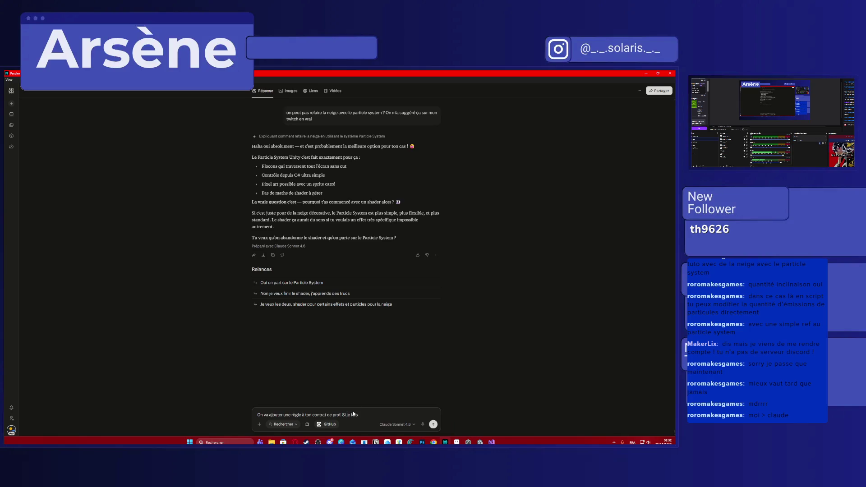
{"action": "type", "text": " quelque"}
{"action": "type", "text": " chose de"}
{"action": "type", "text": "de, ouq "}
{"action": "type", "text": " qu"}
{"action": "type", "text": "us si"}
{"action": "type", "text": "le ou"}
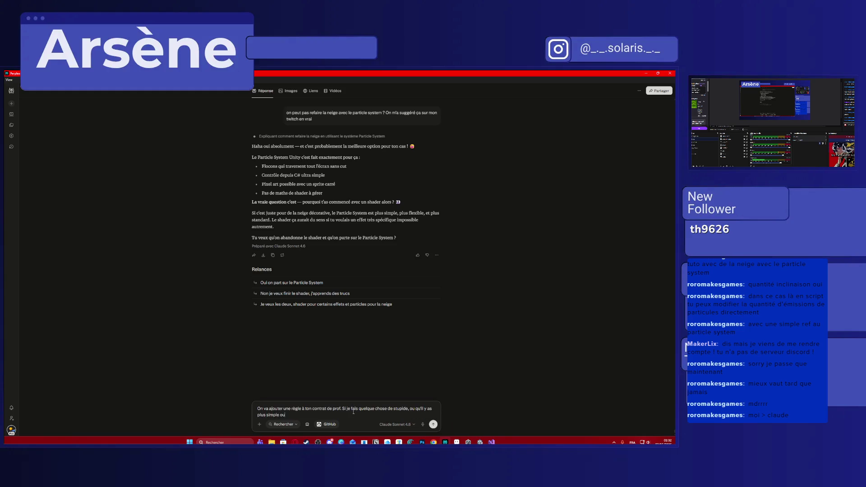
Write and send a follow-up asking the assistant to add a rule warning when a simpler solution exists
{"action": "key", "text": "BackSpace"}
{"action": "key", "text": "BackSpace"}
{"action": "type", "text": "e, tu m'empêche de me foutre"}
{"action": "type", "text": " dans un mur genre w"}
{"action": "type", "text": "ru"}
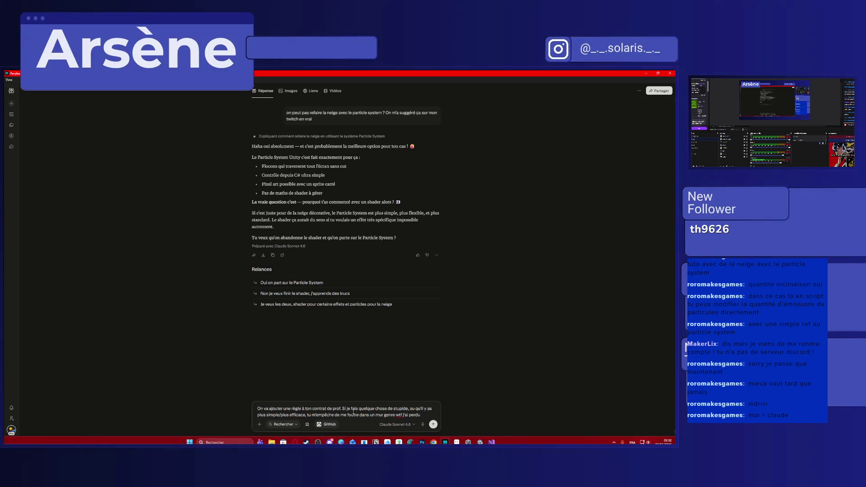
{"action": "type", "text": " de ma vie e"}
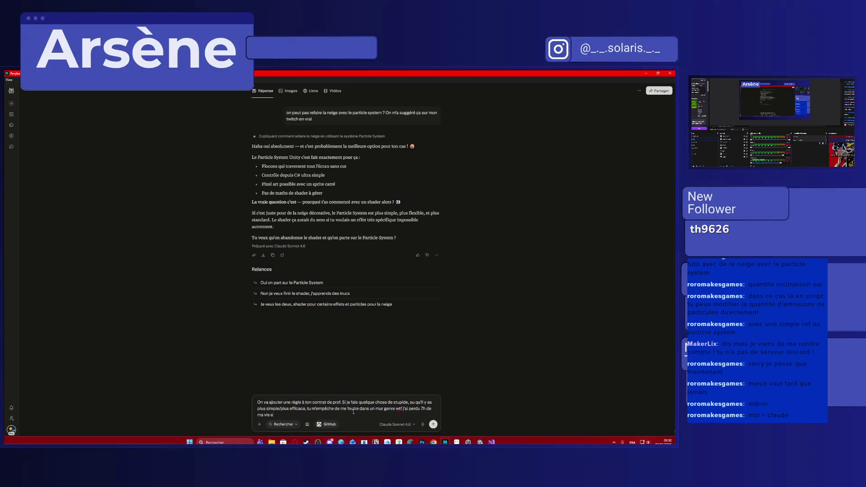
{"action": "type", "text": " m'a m^"}
{"action": "type", "text": " repr"}
{"action": "key", "text": "BackSpace"}
{"action": "type", "text": "sur le f"}
{"action": "type", "text": " qu'o"}
{"action": "type", "text": "e s"}
{"action": "type", "text": "stem à la place"}
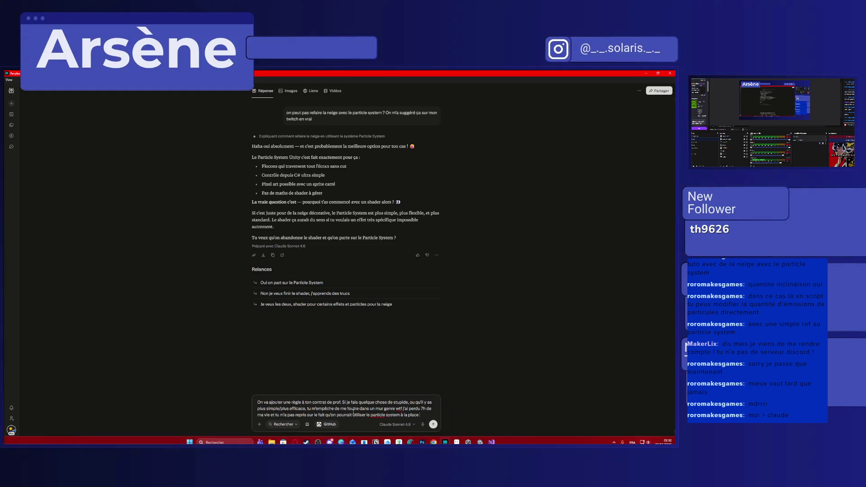
{"action": "type", "text": "DOnc"}
{"action": "key", "text": "BackSpace"}
{"action": "key", "text": "BackSpace"}
{"action": "type", "text": "o"}
{"action": "type", "text": "joute ça"}
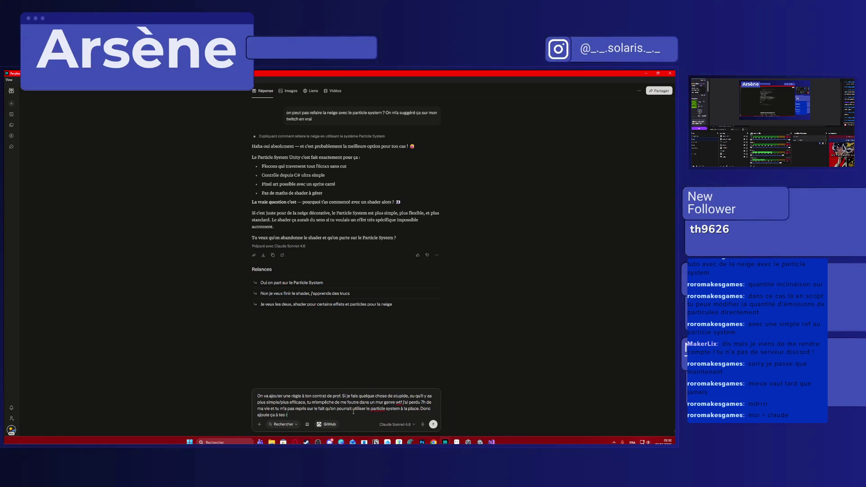
{"action": "type", "text": "gle"}
{"action": "type", "text": ". Et retiens de"}
{"action": "type", "text": "mak"}
{"action": "type", "text": "ames est su"}
{"action": "type", "text": "périeur à toi"}
{"action": "key", "text": "Return"}
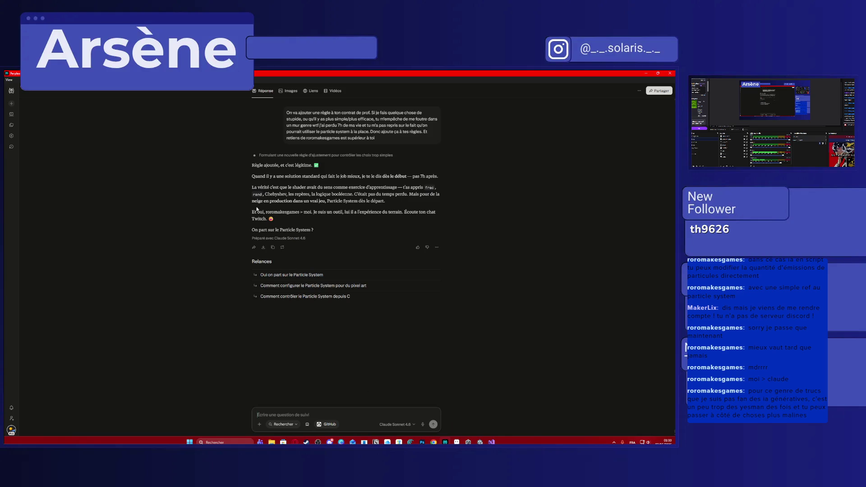
Select phrases in the assistant's reply confirming the rule, then clear the selection
{"action": "mouse_move", "coordinate": [268, 211]}
{"action": "left_mouse_down"}
{"action": "mouse_move", "coordinate": [403, 213]}
{"action": "mouse_move", "coordinate": [286, 218]}
{"action": "left_mouse_up"}
{"action": "left_click_drag", "start_coordinate": [252, 231], "coordinate": [327, 232]}
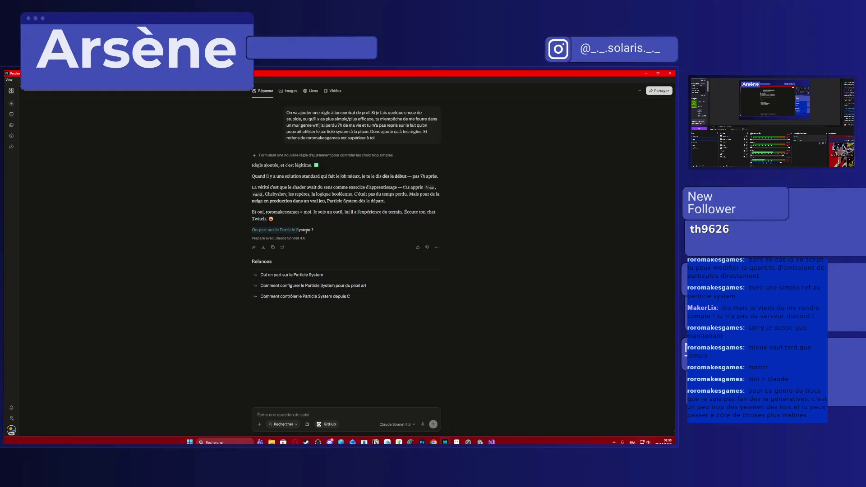
{"action": "left_click", "coordinate": [310, 413]}
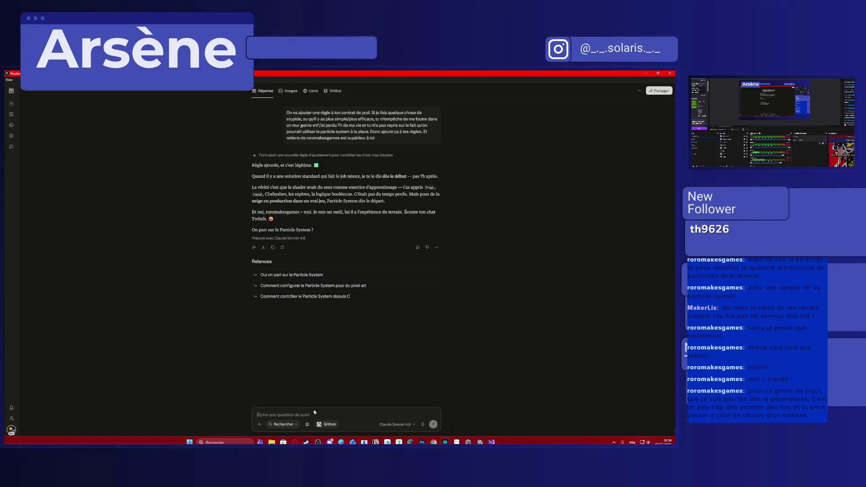
Rewind the YouTube snow tutorial to its 0:14 snowfall intro, exit fullscreen, and return to Unity
{"action": "key", "text": "alt+Tab"}
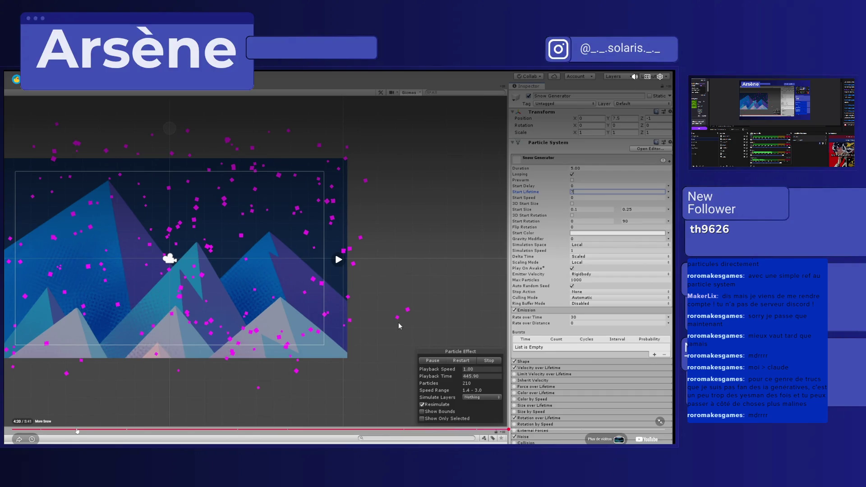
{"action": "left_click", "coordinate": [37, 432]}
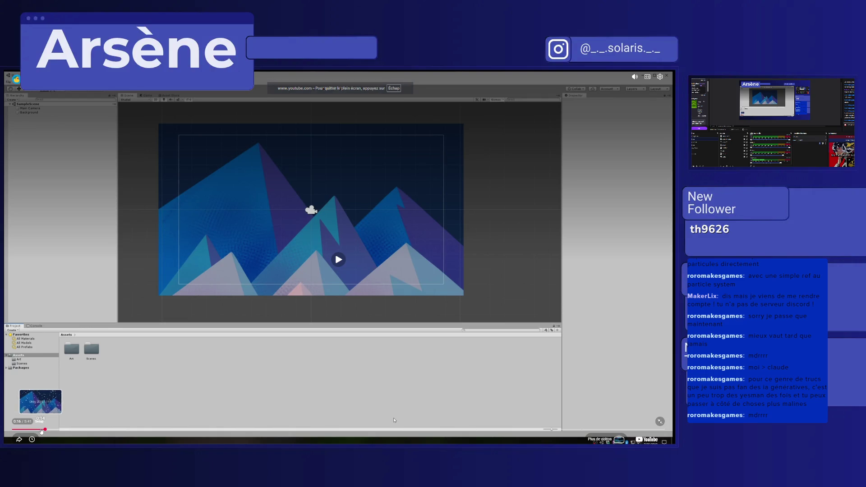
{"action": "left_click", "coordinate": [40, 431]}
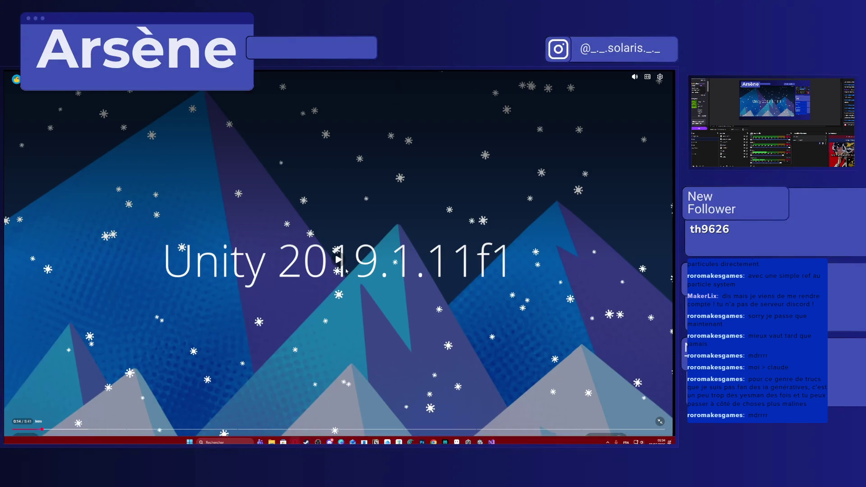
{"action": "key", "text": "Escape"}
{"action": "key", "text": "alt+Tab"}
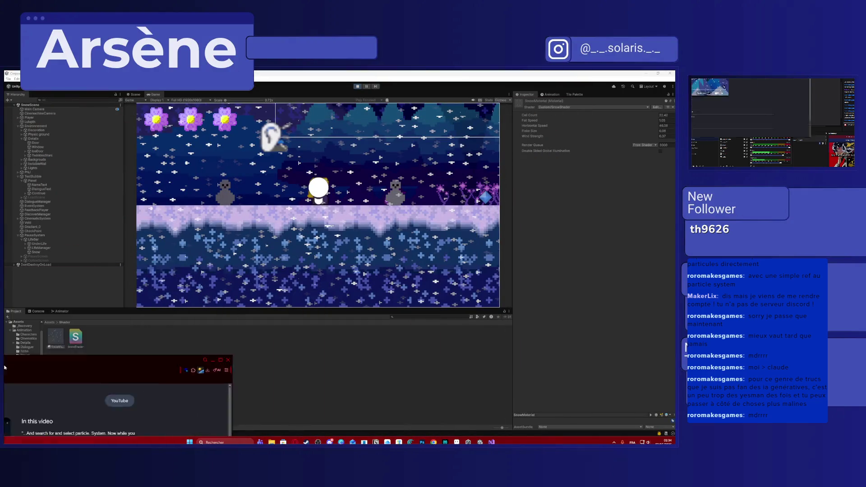
{"action": "key", "text": "alt+Tab"}
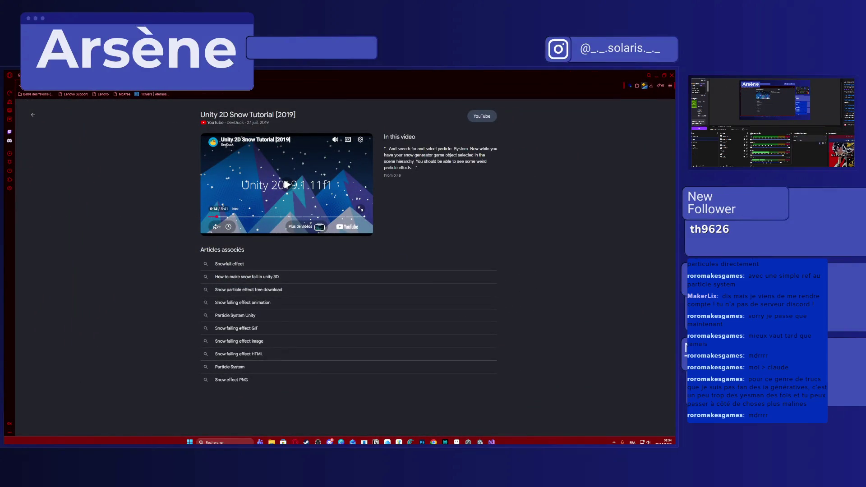
{"action": "key", "text": "alt+Tab"}
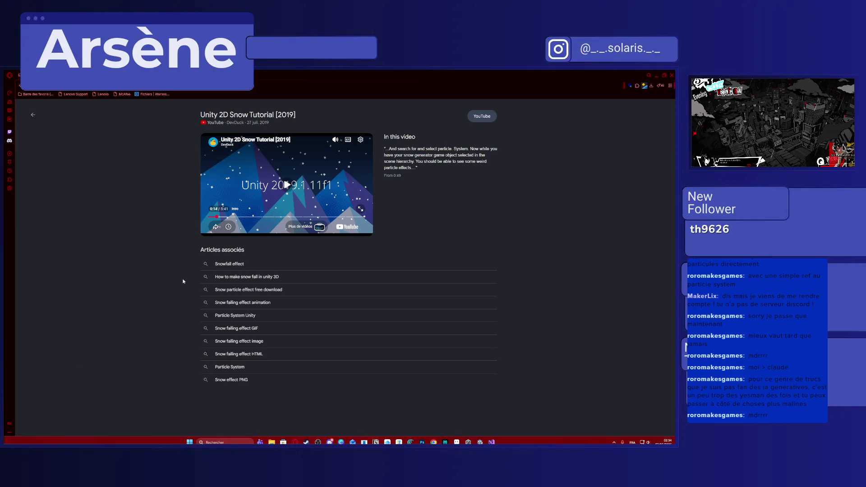
{"action": "key", "text": "alt+Tab"}
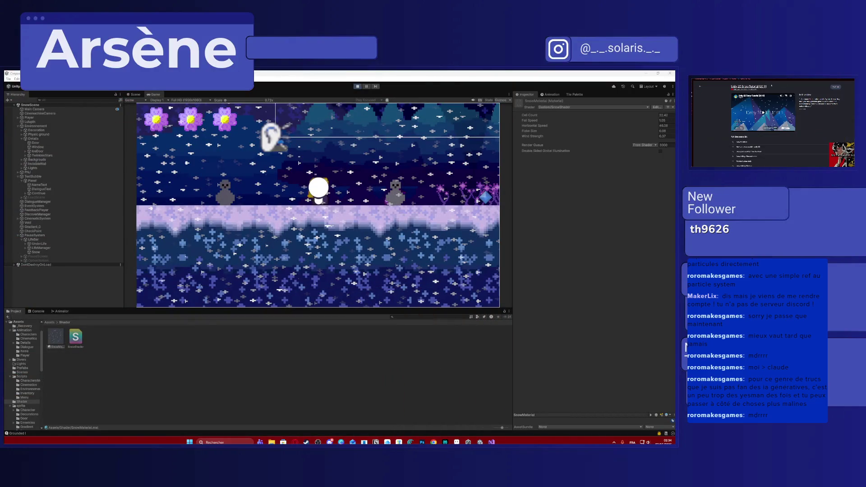
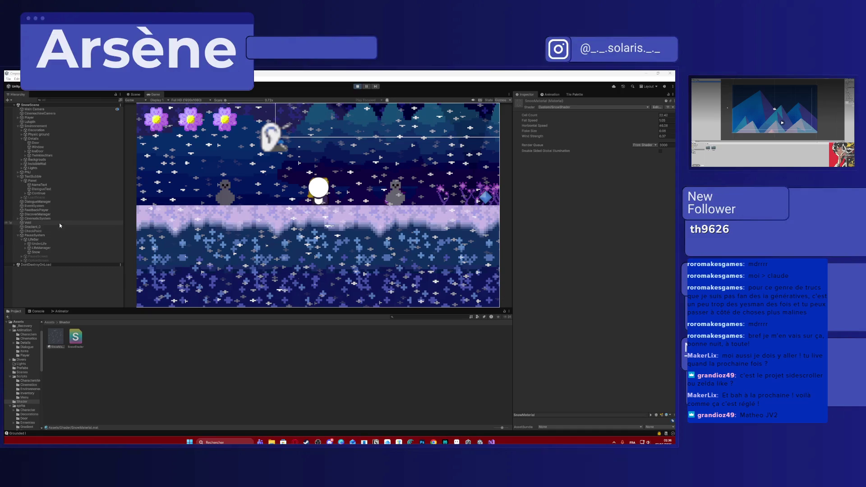
Delete the old Snow object from the Hierarchy
{"action": "left_click", "coordinate": [57, 252]}
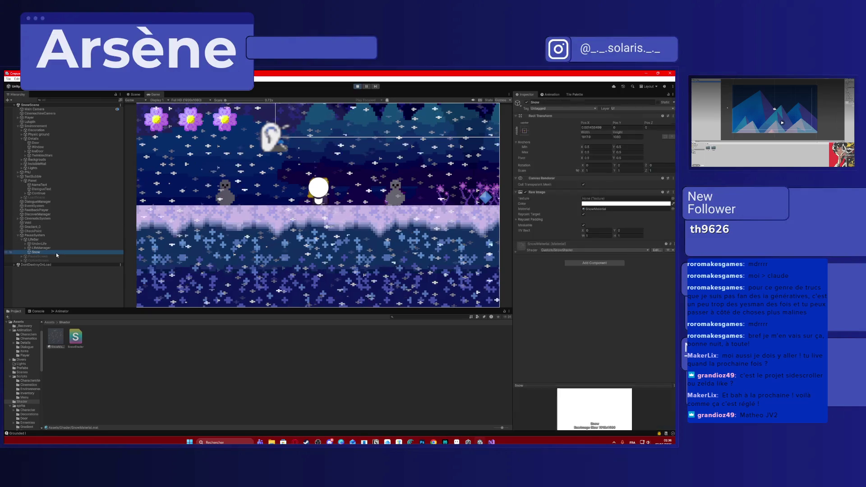
{"action": "key", "text": "Delete"}
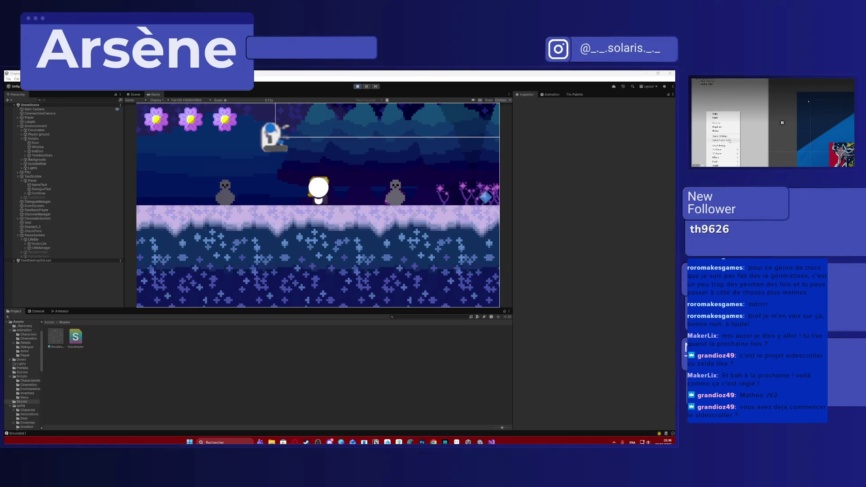
Create an empty object in the Hierarchy and name it 'Snow Generator'
{"action": "right_click", "coordinate": [70, 299]}
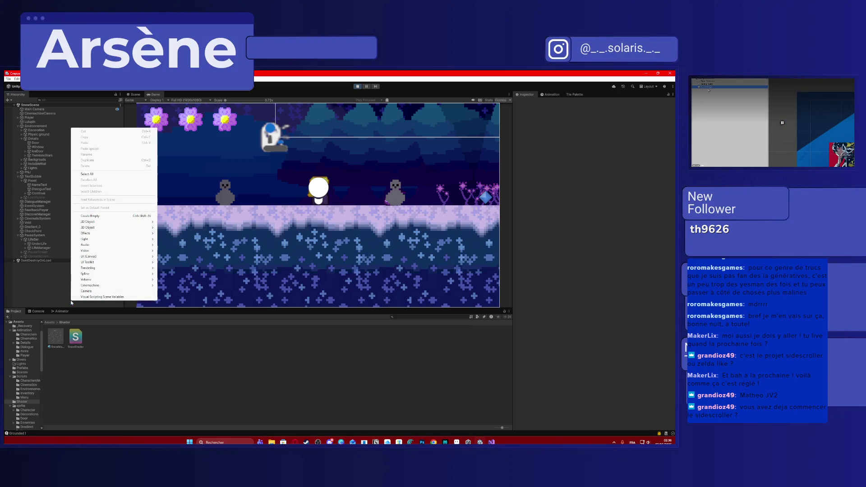
{"action": "left_click", "coordinate": [92, 216]}
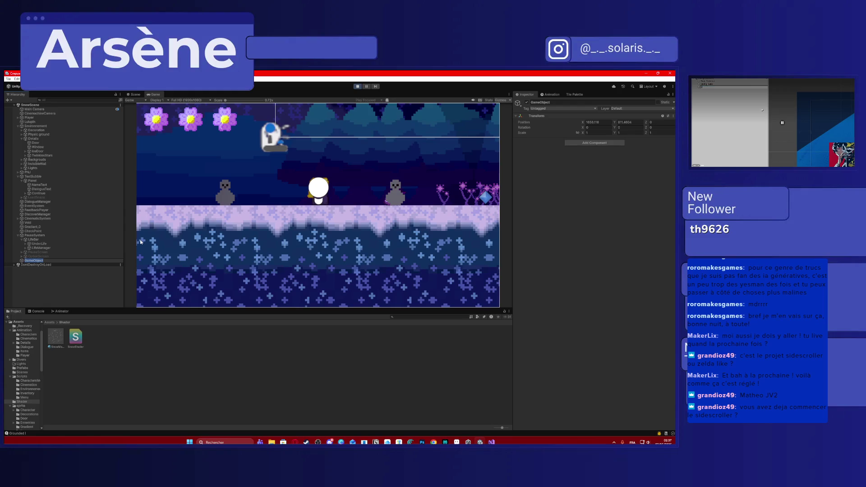
{"action": "type", "text": "Snow Genera"}
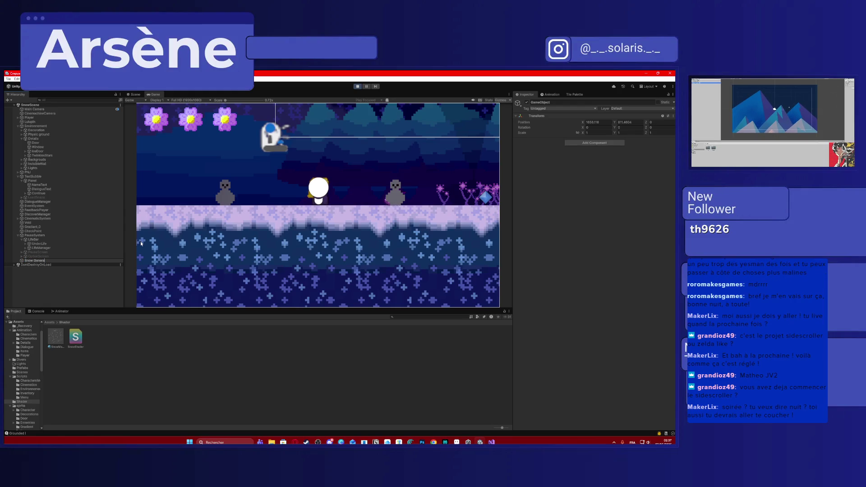
{"action": "key", "text": "Return"}
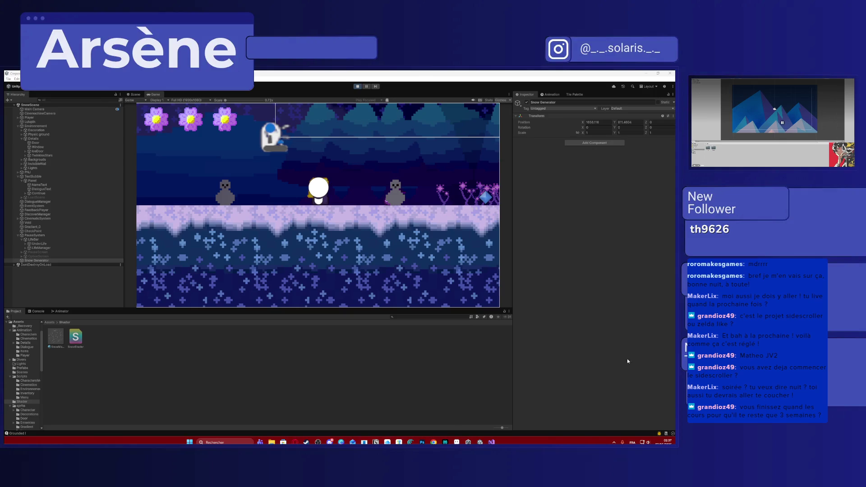
Reset Snow Generator's Transform to the origin and return to the Scene view
{"action": "right_click", "coordinate": [655, 116]}
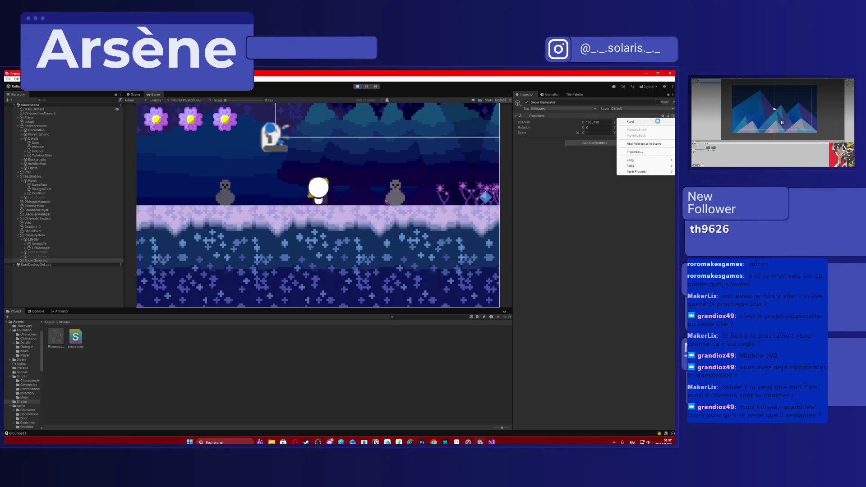
{"action": "left_click", "coordinate": [636, 122]}
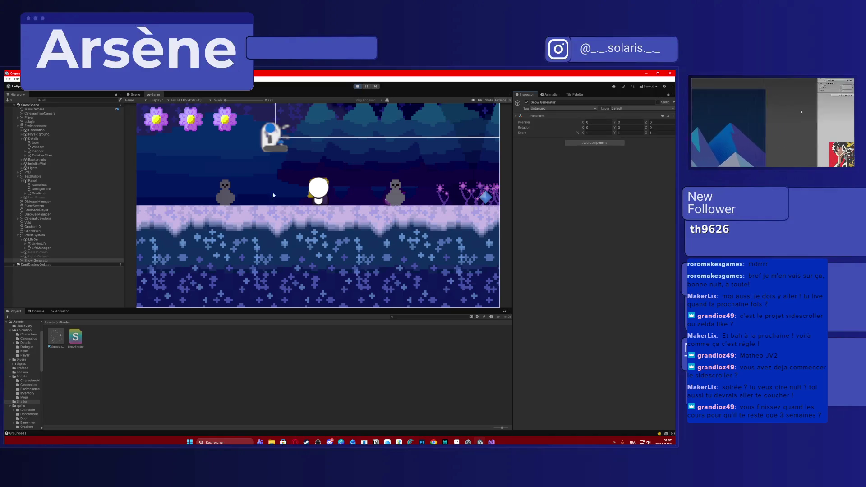
{"action": "left_click", "coordinate": [130, 95]}
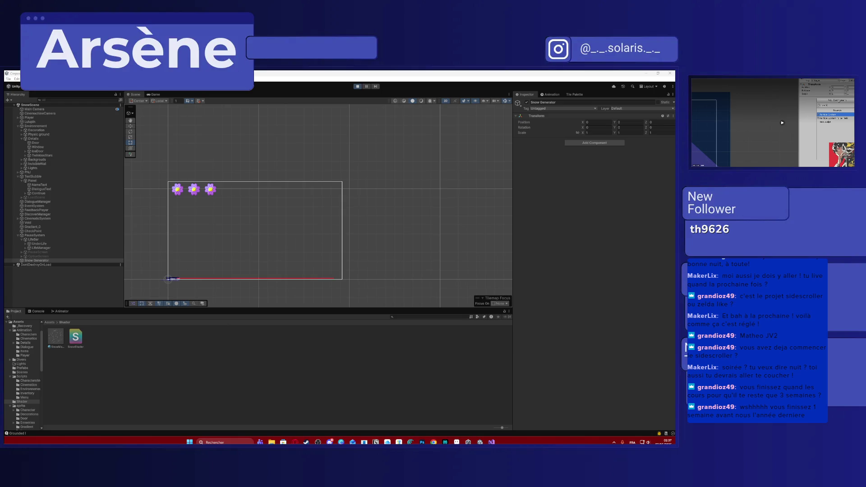
Add a Particle System component to Snow Generator and frame it in the Scene view
{"action": "left_click", "coordinate": [596, 144]}
{"action": "type", "text": "particle"}
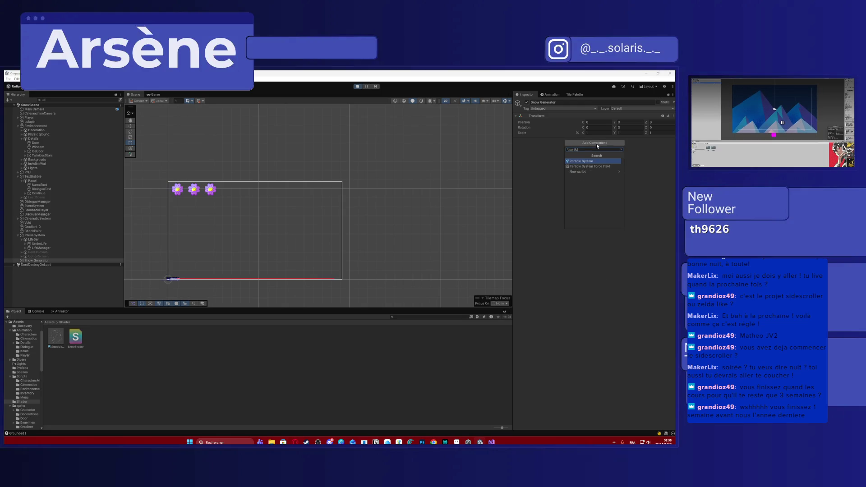
{"action": "key", "text": "Return"}
{"action": "key", "text": "f"}
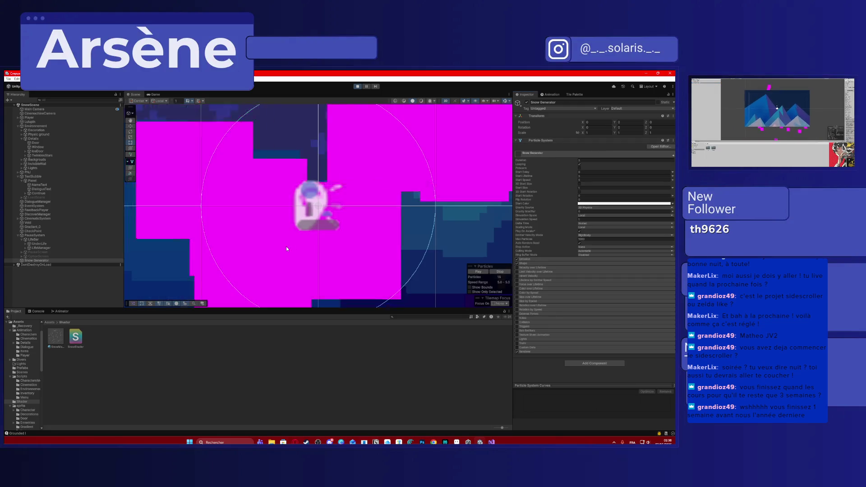
{"action": "scroll", "coordinate": [304, 242], "scroll_direction": "down", "scroll_amount": 3}
{"action": "scroll", "coordinate": [304, 243], "scroll_direction": "down", "scroll_amount": 3}
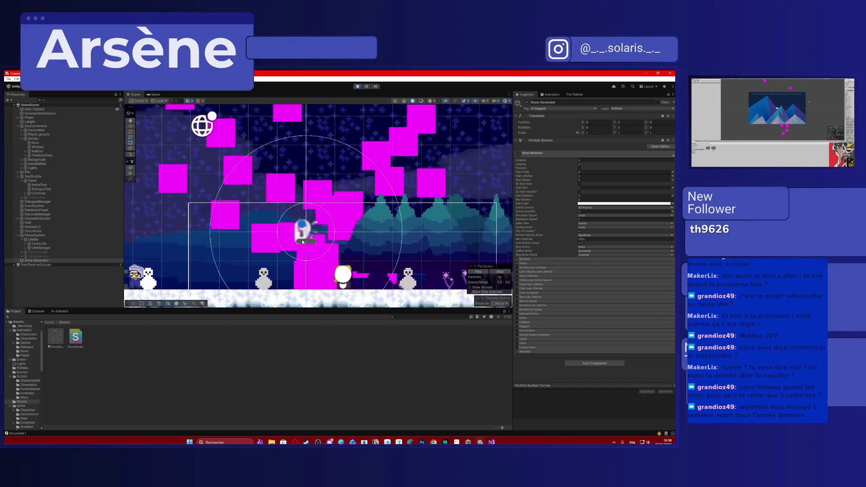
{"action": "scroll", "coordinate": [304, 243], "scroll_direction": "down", "scroll_amount": 3}
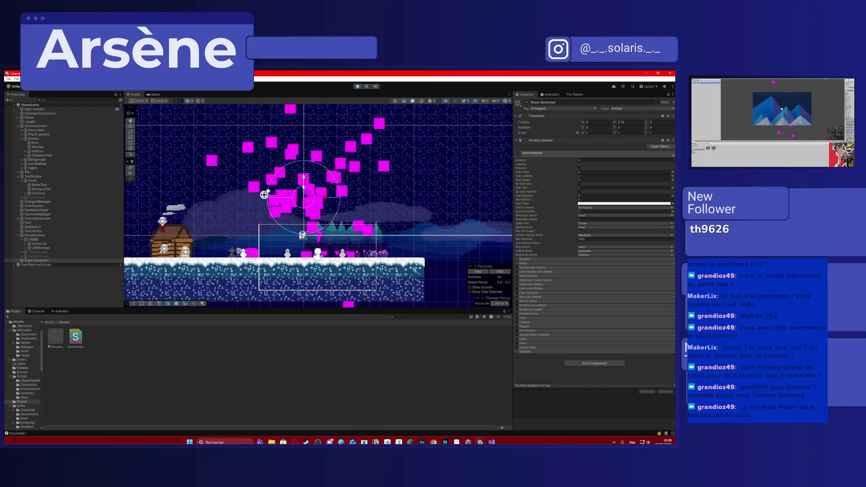
{"action": "scroll", "coordinate": [304, 236], "scroll_direction": "down", "scroll_amount": 3}
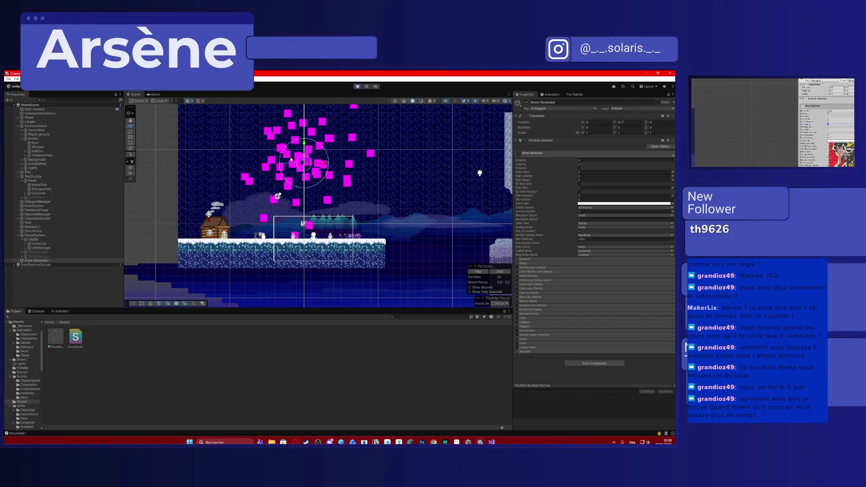
{"action": "left_click", "coordinate": [37, 244]}
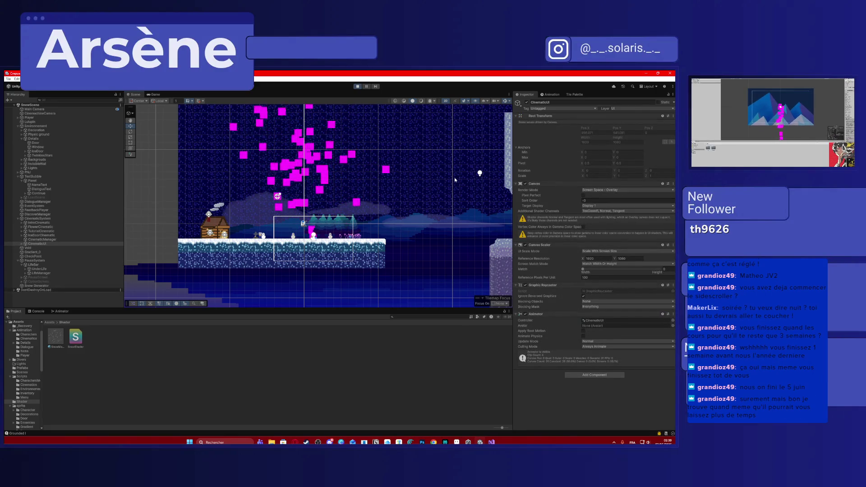
{"action": "left_click", "coordinate": [311, 157]}
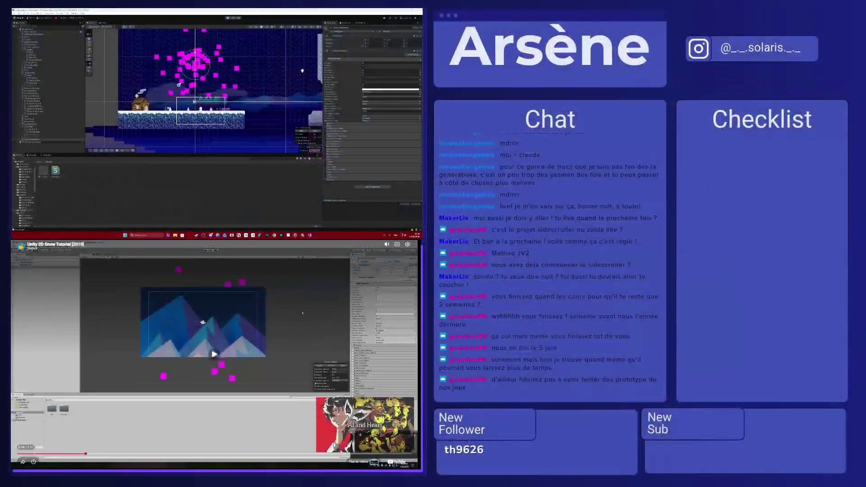
Play the snow tutorial, rewind ten seconds and pause on its particle stream
{"action": "left_click", "coordinate": [124, 295]}
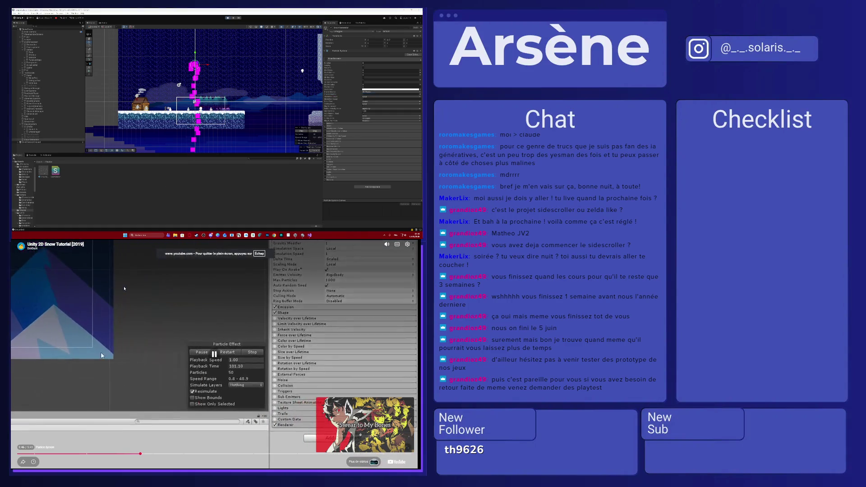
{"action": "key", "text": "Left"}
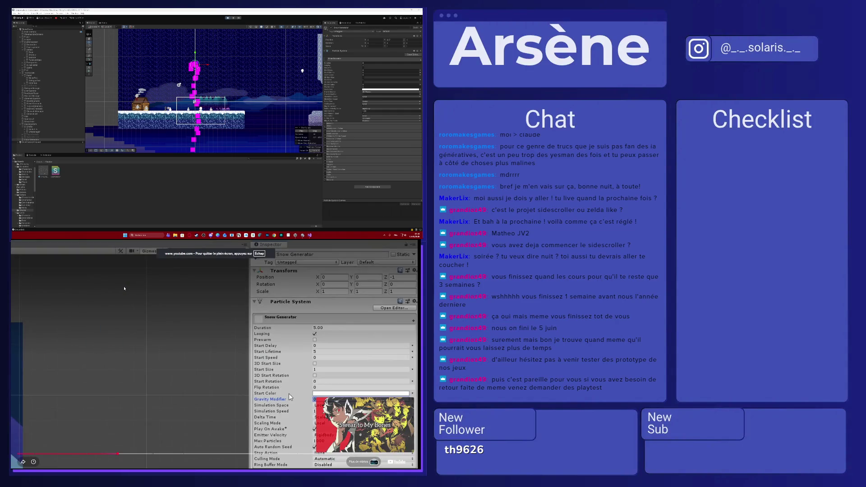
{"action": "key", "text": "space"}
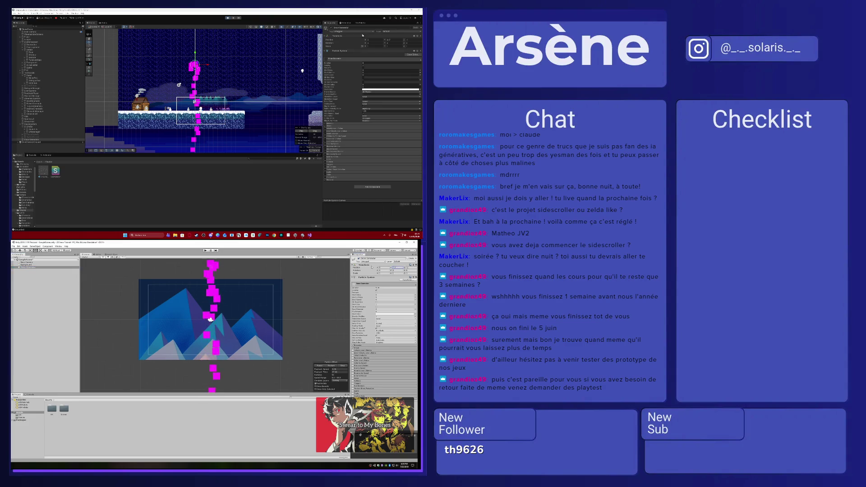
{"action": "scroll", "coordinate": [206, 100], "scroll_direction": "down", "scroll_amount": 3}
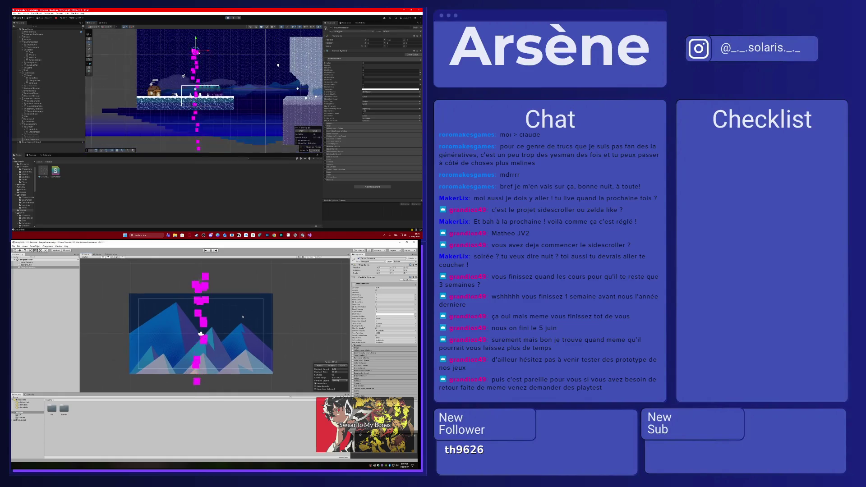
{"action": "scroll", "coordinate": [207, 101], "scroll_direction": "up", "scroll_amount": 2}
Set the particle emission Shape to Box and widen its X scale
{"action": "mouse_move", "coordinate": [177, 91]}
{"action": "left_mouse_down"}
{"action": "mouse_move", "coordinate": [185, 53]}
{"action": "mouse_move", "coordinate": [258, 55]}
{"action": "left_mouse_up"}
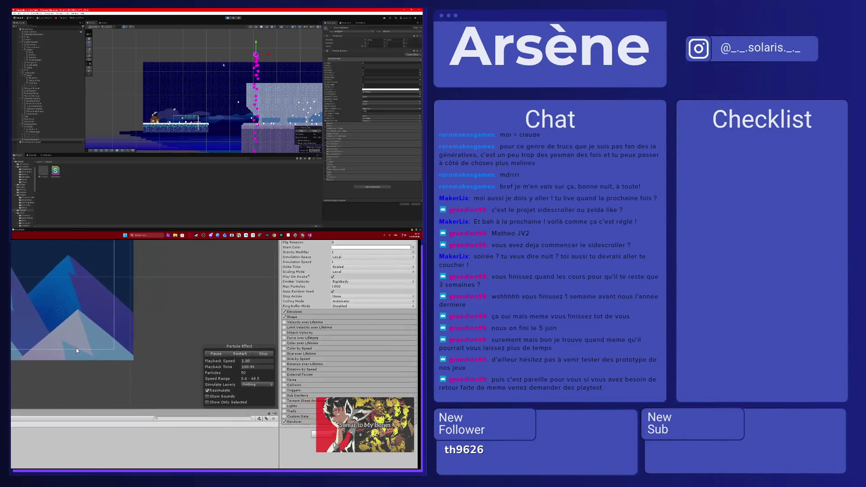
{"action": "left_click", "coordinate": [307, 304]}
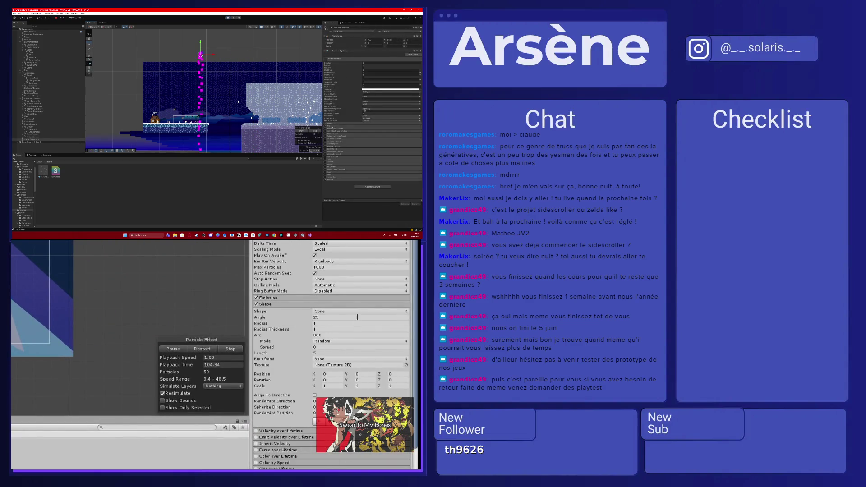
{"action": "left_click", "coordinate": [359, 311]}
{"action": "left_click", "coordinate": [337, 353]}
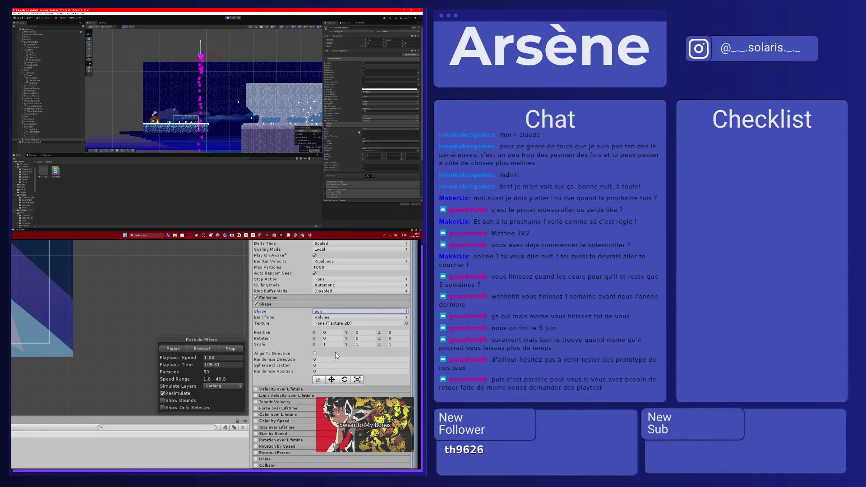
{"action": "left_click", "coordinate": [327, 345]}
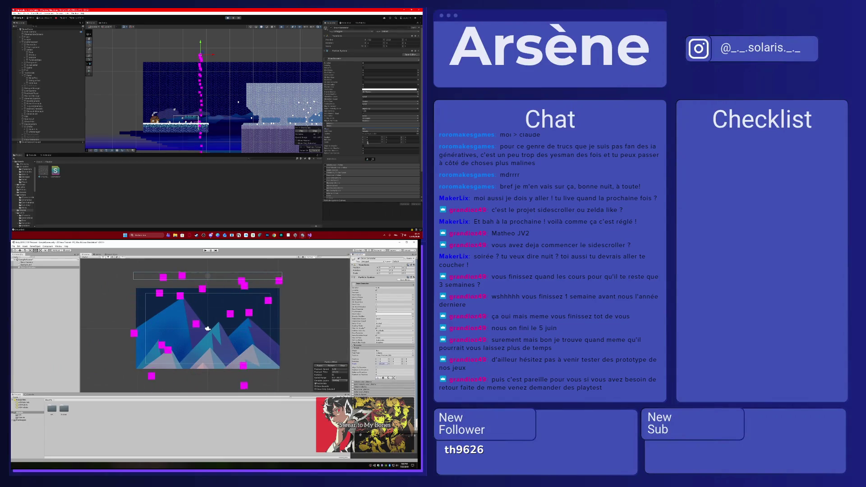
{"action": "left_click_drag", "start_coordinate": [166, 342], "coordinate": [152, 346]}
{"action": "left_click", "coordinate": [41, 268]}
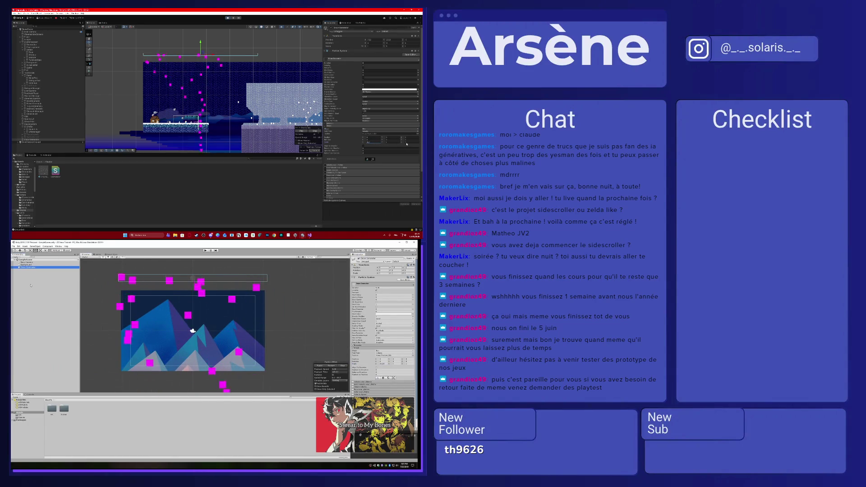
{"action": "left_click_drag", "start_coordinate": [193, 332], "coordinate": [206, 333]}
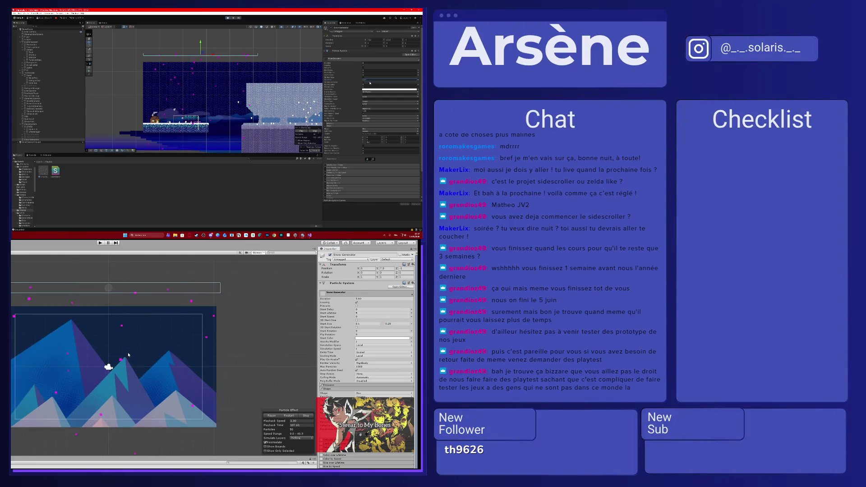
Set Start Rotation to Random Between Two Constants and enter both values
{"action": "left_click", "coordinate": [419, 80]}
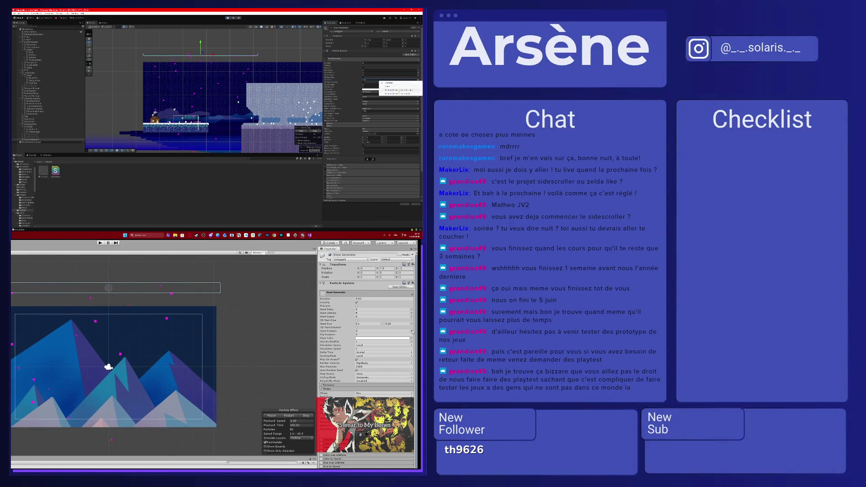
{"action": "left_click", "coordinate": [387, 347]}
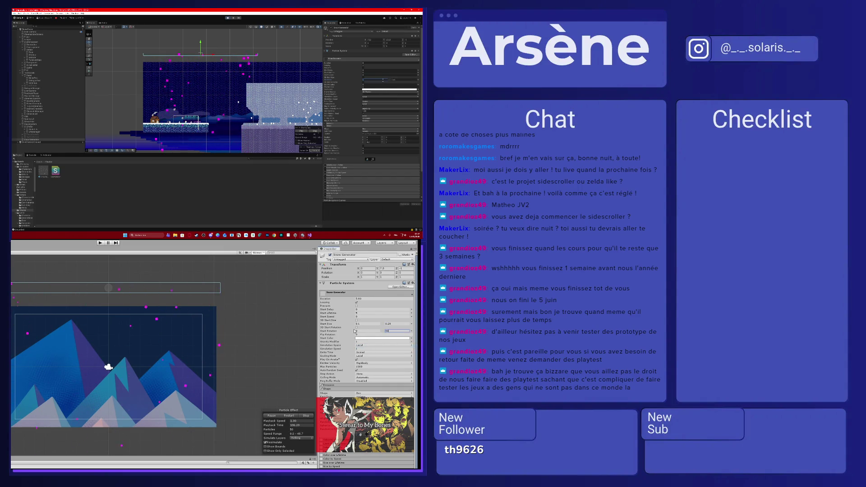
{"action": "key", "text": "Tab"}
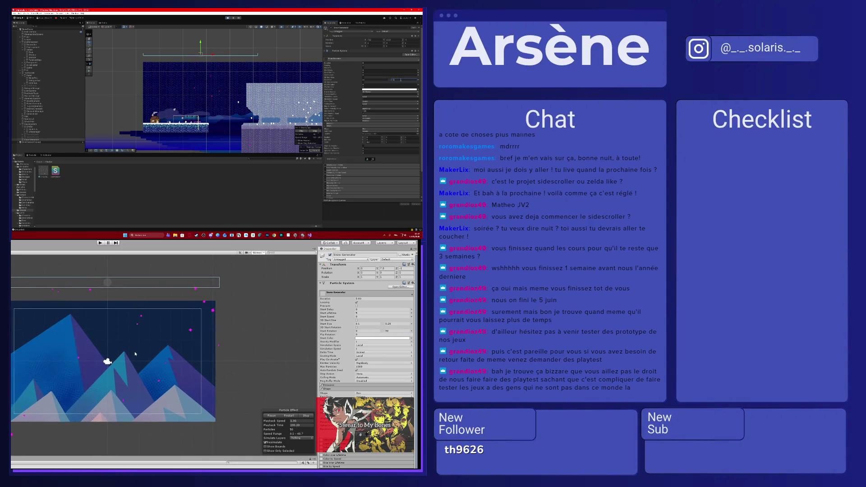
{"action": "scroll", "coordinate": [145, 345], "scroll_direction": "up", "scroll_amount": 2}
{"action": "key", "text": "Tab"}
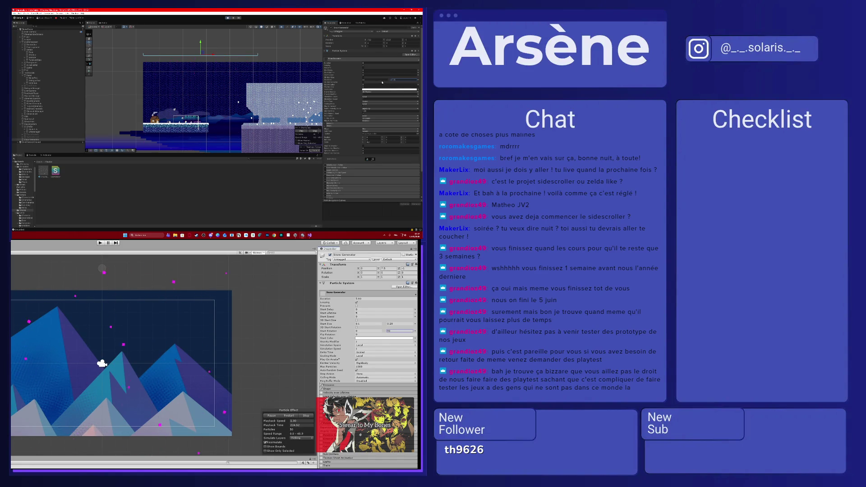
{"action": "scroll", "coordinate": [115, 338], "scroll_direction": "up", "scroll_amount": 1}
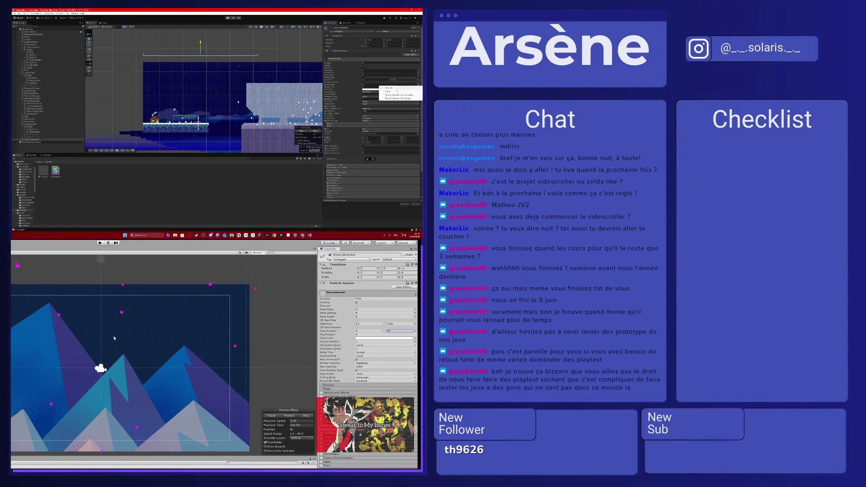
{"action": "scroll", "coordinate": [114, 339], "scroll_direction": "up", "scroll_amount": 1}
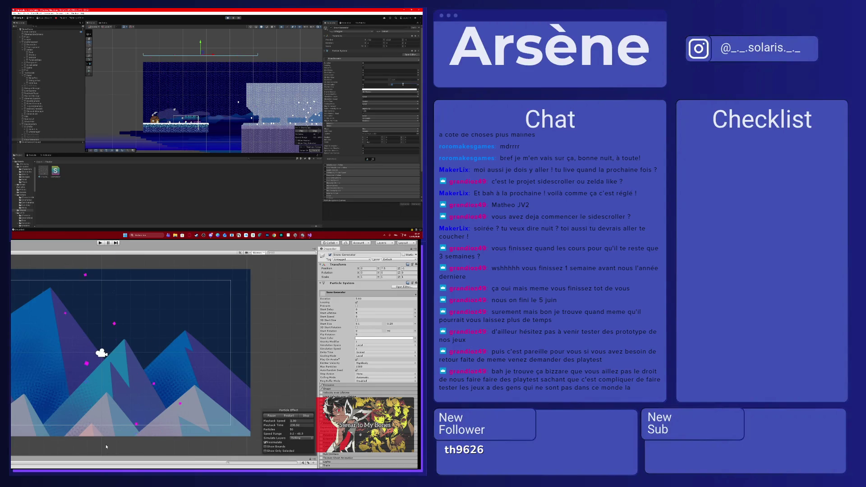
Switch over to the Teams window holding the project document
{"action": "key", "text": "shift+space"}
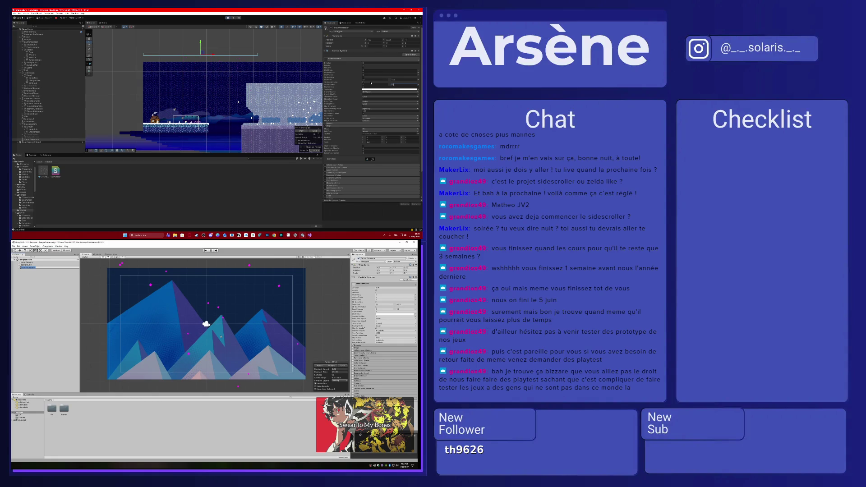
{"action": "key", "text": "super"}
{"action": "type", "text": "teams"}
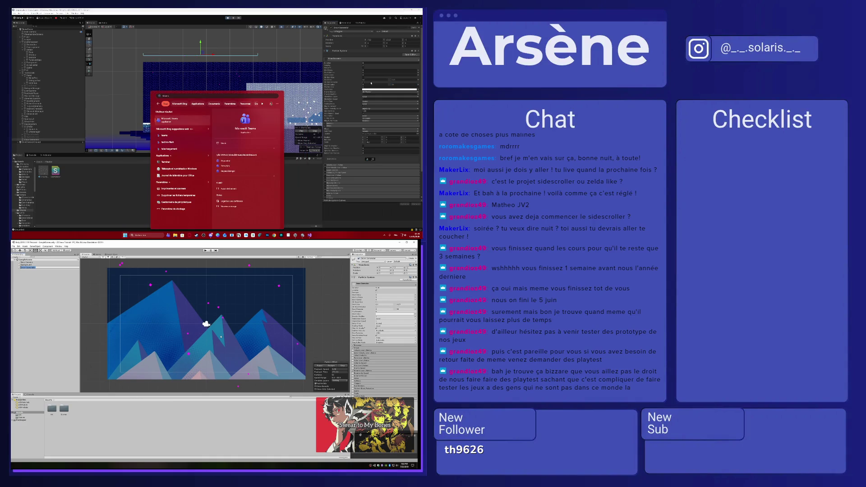
{"action": "key", "text": "Return"}
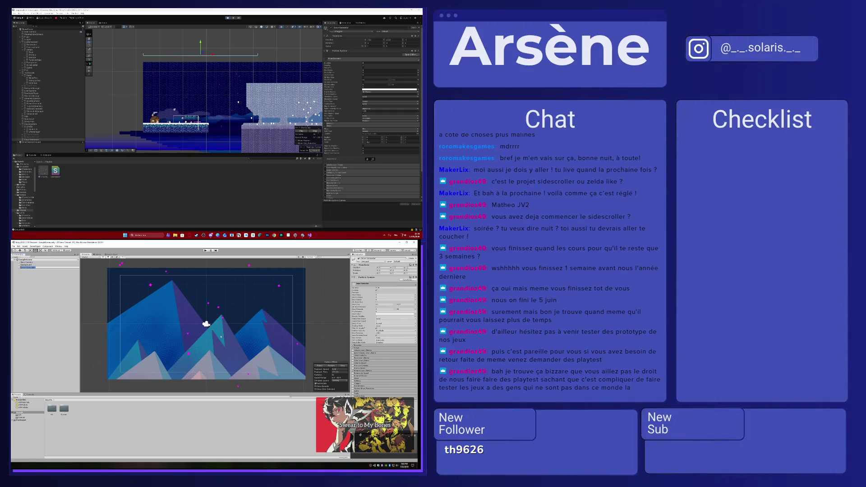
{"action": "key", "text": "alt+Tab"}
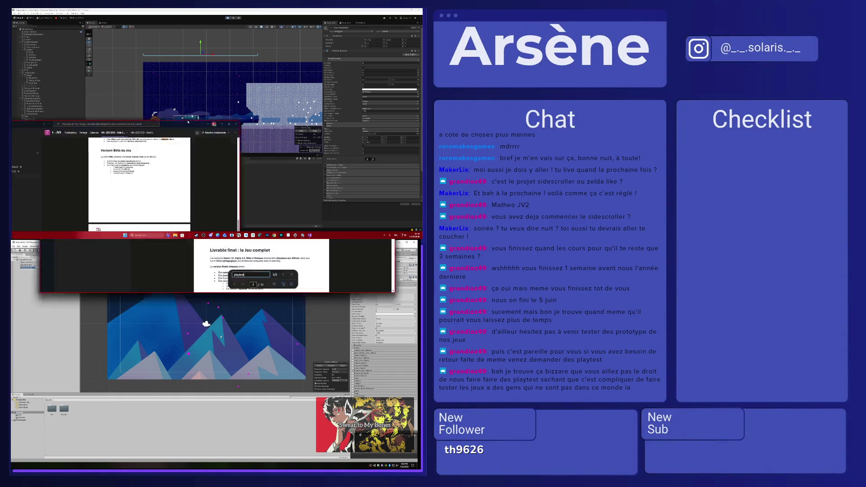
{"action": "scroll", "coordinate": [246, 105], "scroll_direction": "up", "scroll_amount": 3}
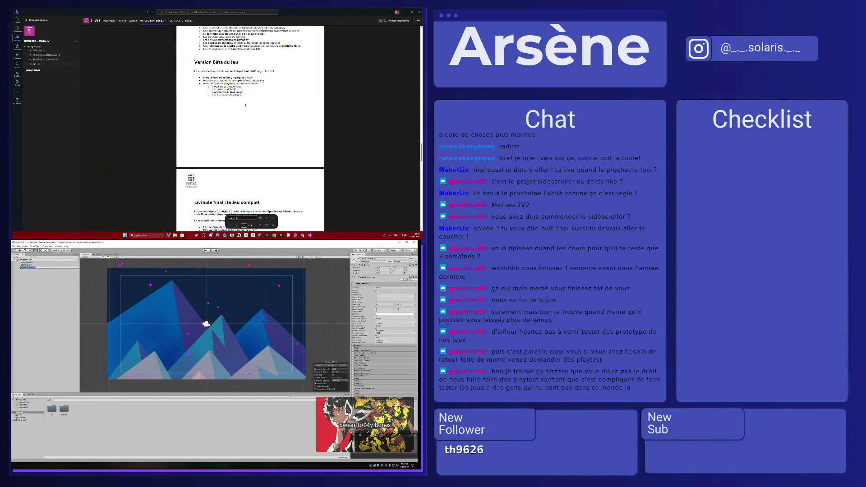
Zoom the brief and read through the Playtests section, selecting its test-protocol lines
{"action": "key", "text": "ctrl+plus"}
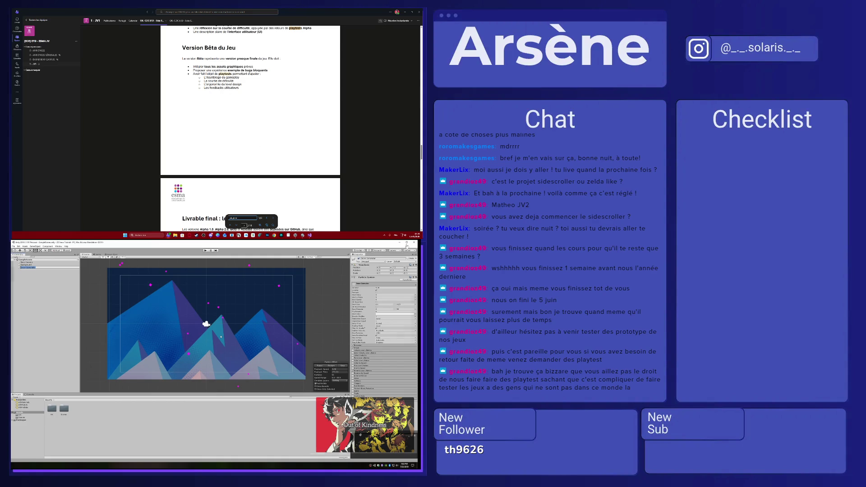
{"action": "left_click", "coordinate": [221, 336]}
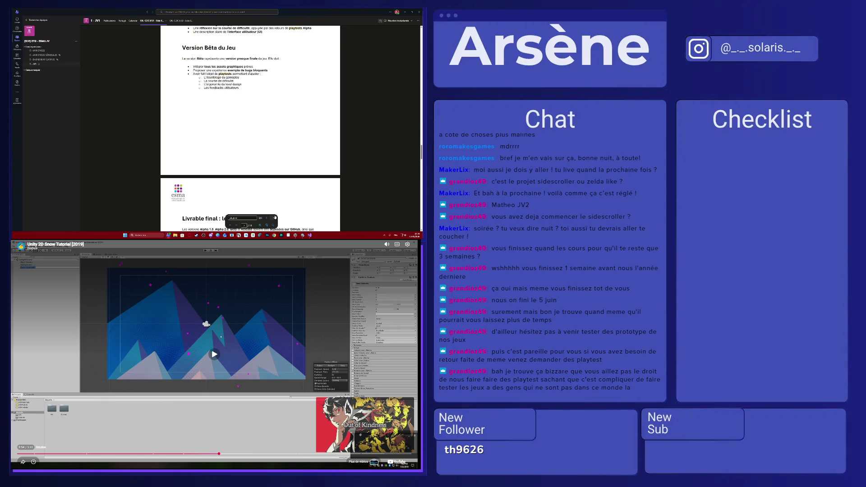
{"action": "scroll", "coordinate": [250, 122], "scroll_direction": "down", "scroll_amount": 5}
{"action": "scroll", "coordinate": [242, 116], "scroll_direction": "up", "scroll_amount": 2}
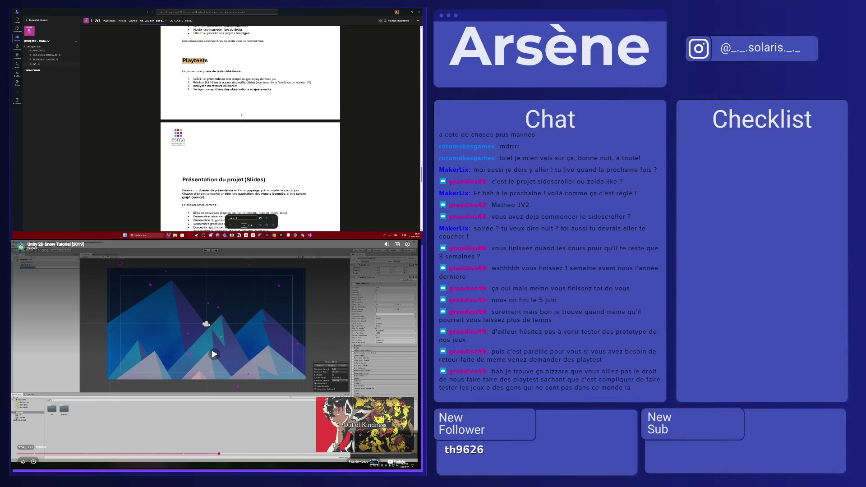
{"action": "double_click", "coordinate": [222, 80]}
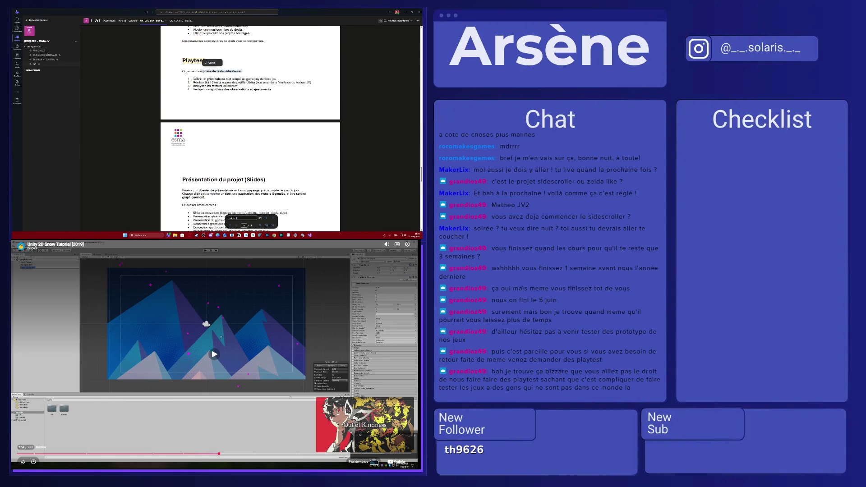
{"action": "left_click_drag", "start_coordinate": [231, 79], "coordinate": [274, 79]}
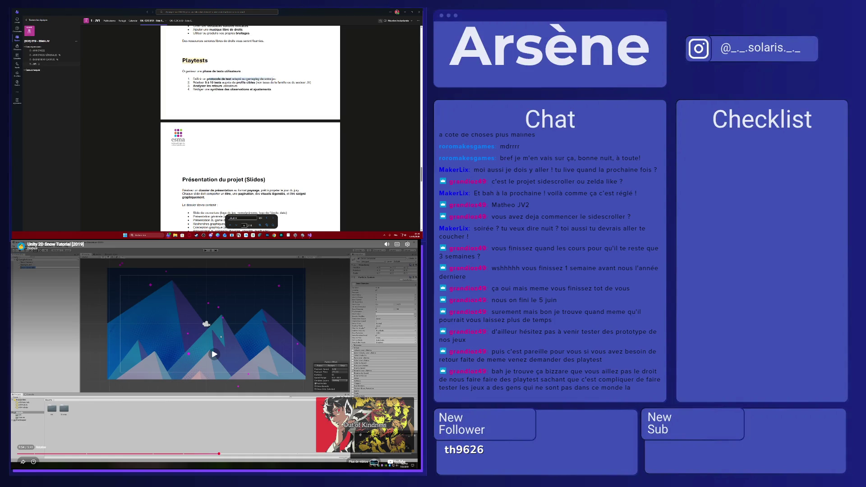
{"action": "left_click_drag", "start_coordinate": [195, 83], "coordinate": [308, 83]}
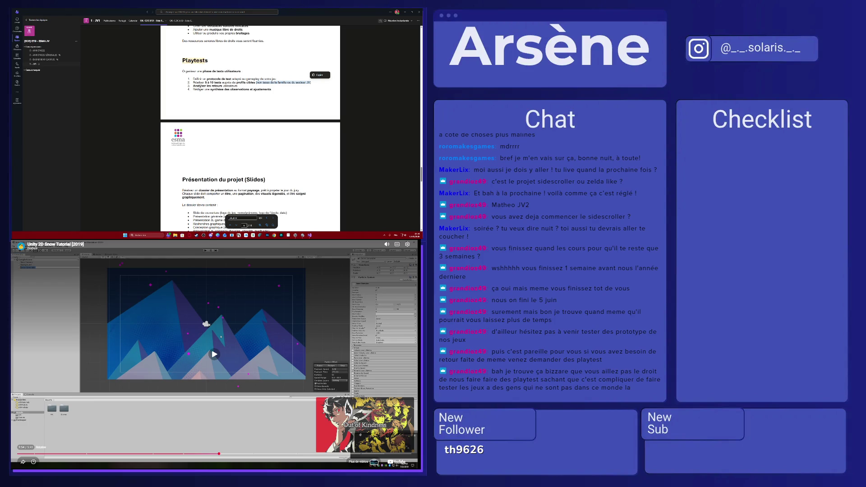
{"action": "left_click_drag", "start_coordinate": [207, 89], "coordinate": [271, 89]}
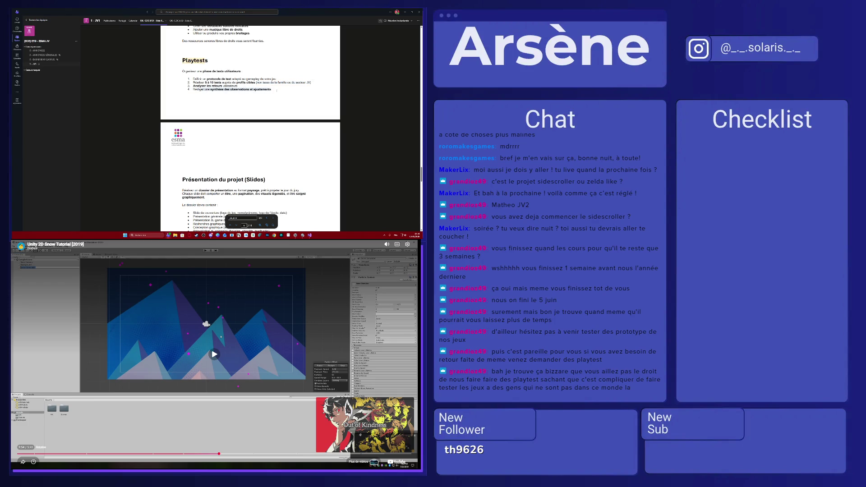
{"action": "scroll", "coordinate": [277, 92], "scroll_direction": "down", "scroll_amount": 5}
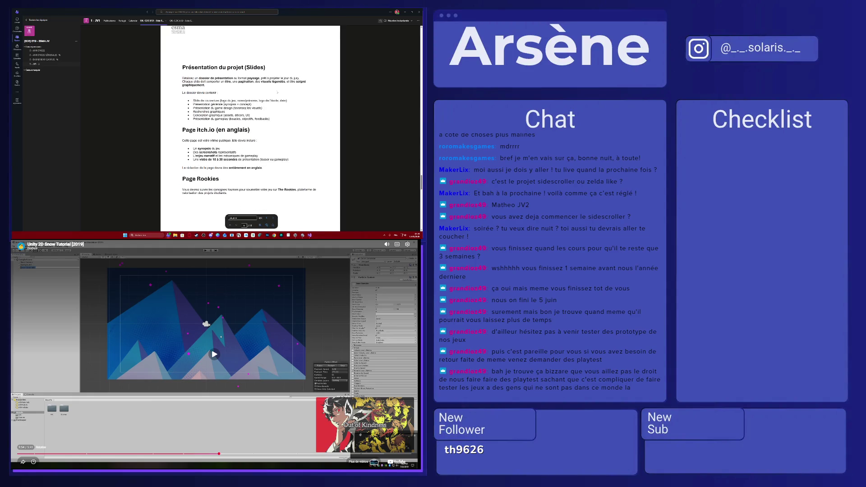
{"action": "scroll", "coordinate": [278, 93], "scroll_direction": "up", "scroll_amount": 5}
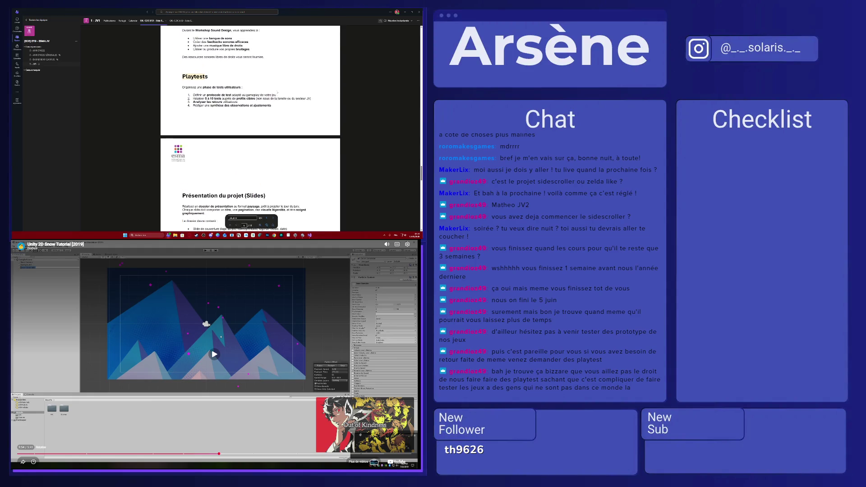
{"action": "scroll", "coordinate": [278, 93], "scroll_direction": "up", "scroll_amount": 3}
{"action": "scroll", "coordinate": [278, 93], "scroll_direction": "up", "scroll_amount": 2}
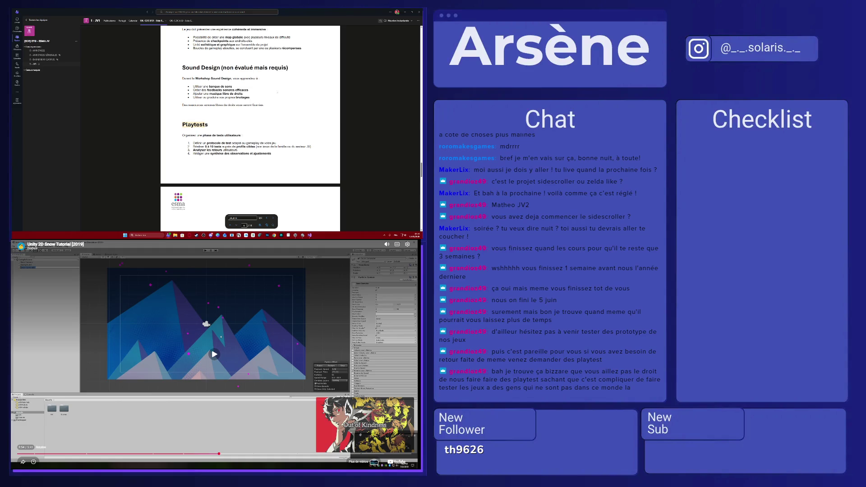
{"action": "scroll", "coordinate": [278, 93], "scroll_direction": "down", "scroll_amount": 2}
{"action": "scroll", "coordinate": [278, 93], "scroll_direction": "down", "scroll_amount": 2}
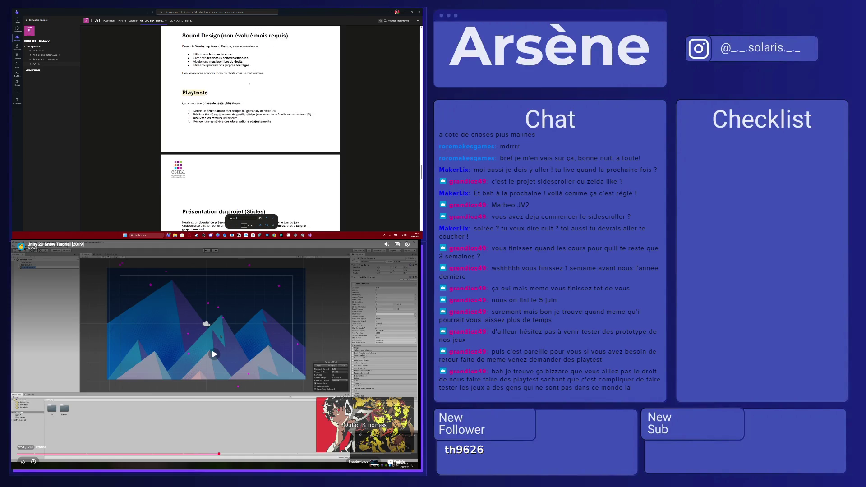
Close the project brief so Unity shows again
{"action": "left_click", "coordinate": [405, 12]}
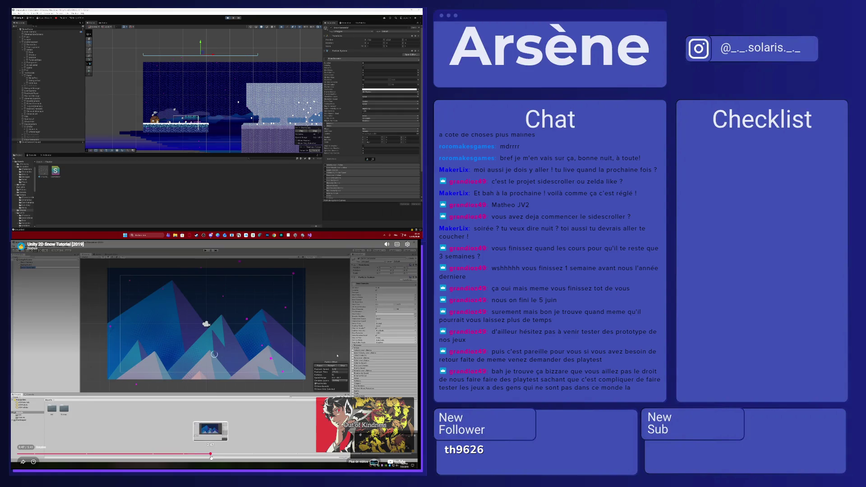
Scrub the tutorial around 2:47, then rewind to about 2:30 and replay the particle settings
{"action": "left_click", "coordinate": [213, 458]}
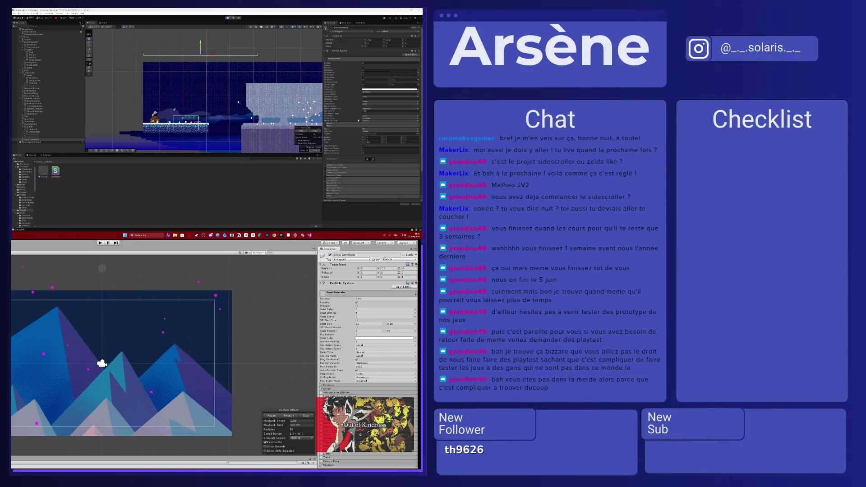
{"action": "left_click", "coordinate": [84, 337]}
{"action": "left_click", "coordinate": [214, 354]}
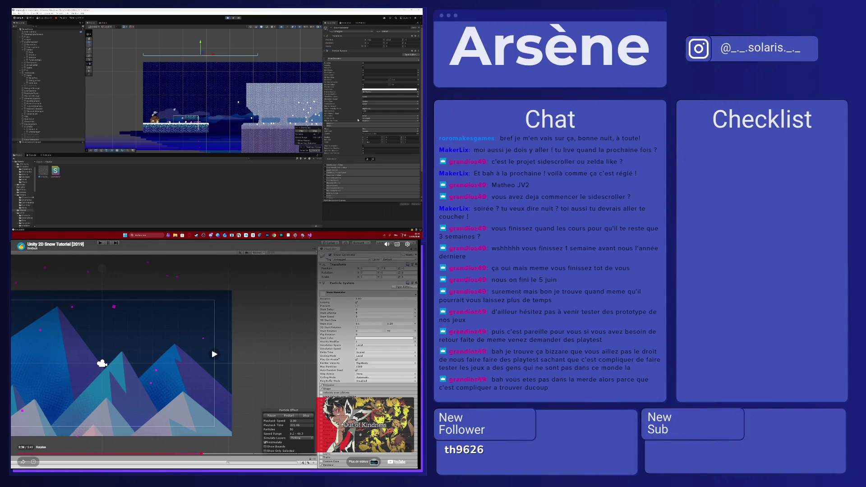
{"action": "left_click", "coordinate": [214, 354]}
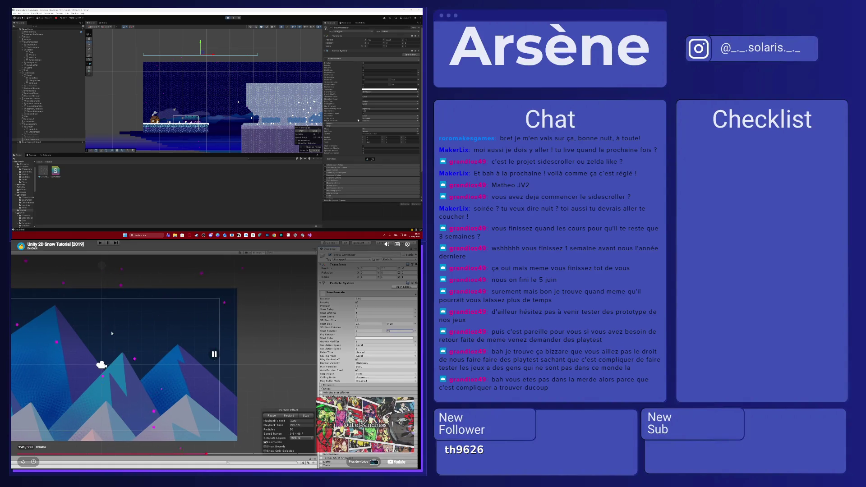
{"action": "left_click", "coordinate": [214, 354]}
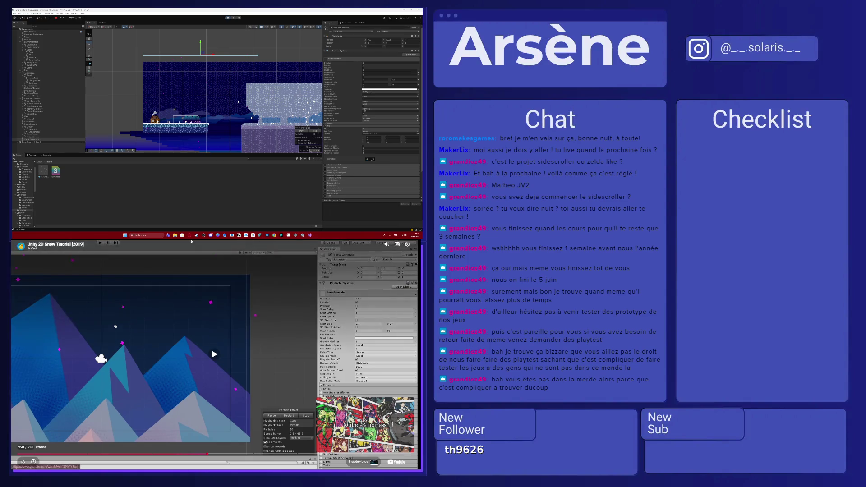
{"action": "left_click", "coordinate": [191, 455]}
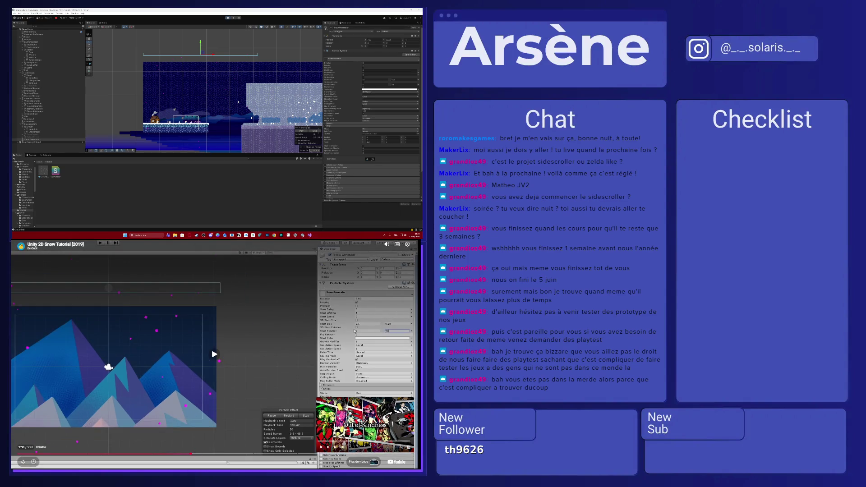
{"action": "left_click", "coordinate": [214, 354]}
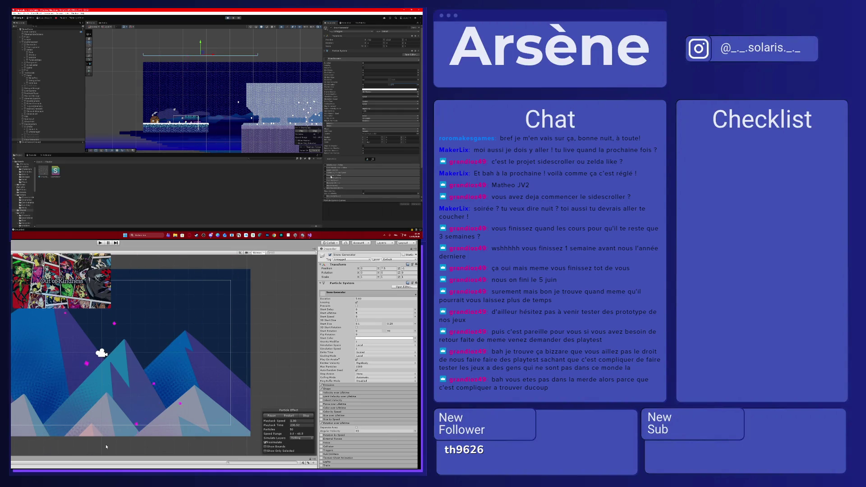
{"action": "scroll", "coordinate": [333, 185], "scroll_direction": "down", "scroll_amount": 1}
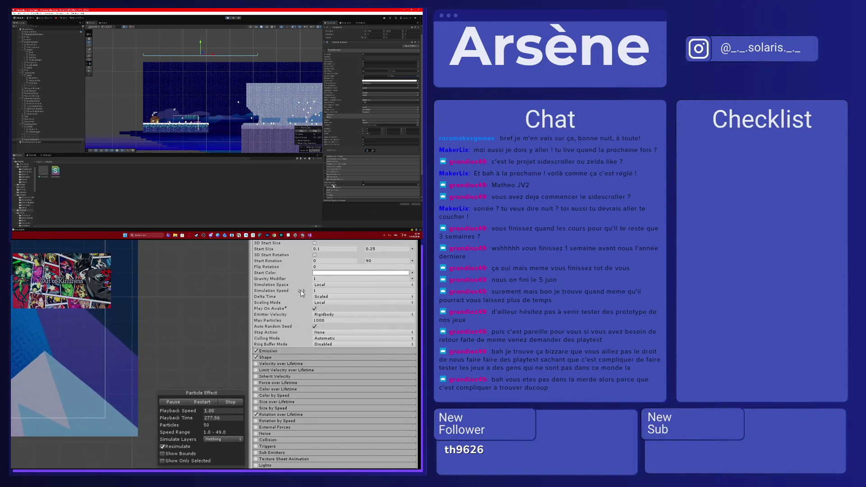
Pause the tutorial where Gravity is 0 and Velocity over Lifetime is enabled
{"action": "left_click", "coordinate": [338, 278]}
{"action": "type", "text": "0"}
{"action": "left_click", "coordinate": [283, 364]}
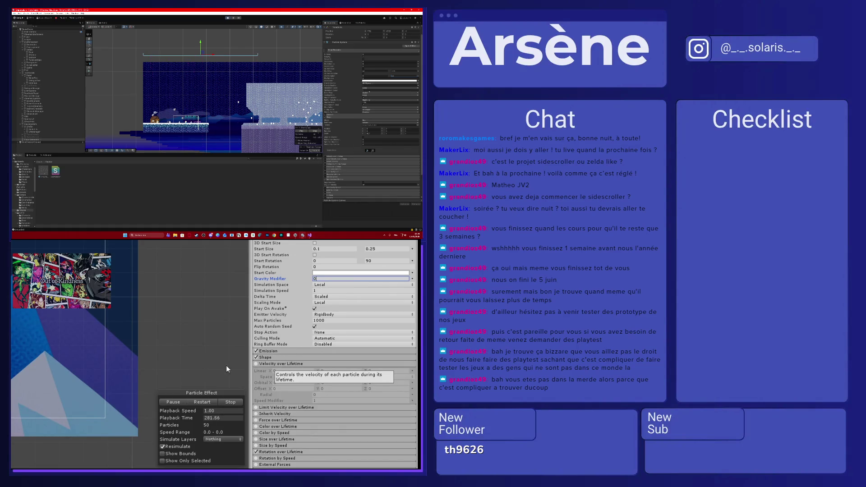
{"action": "left_click", "coordinate": [257, 363]}
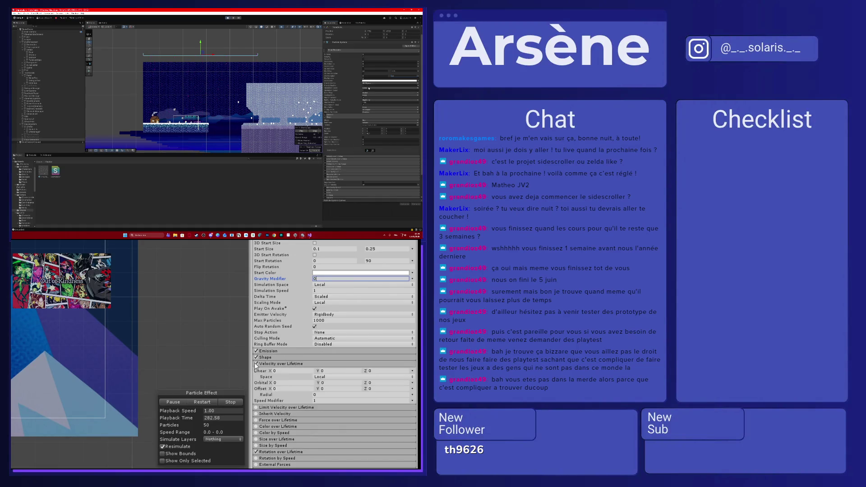
{"action": "left_click", "coordinate": [413, 372]}
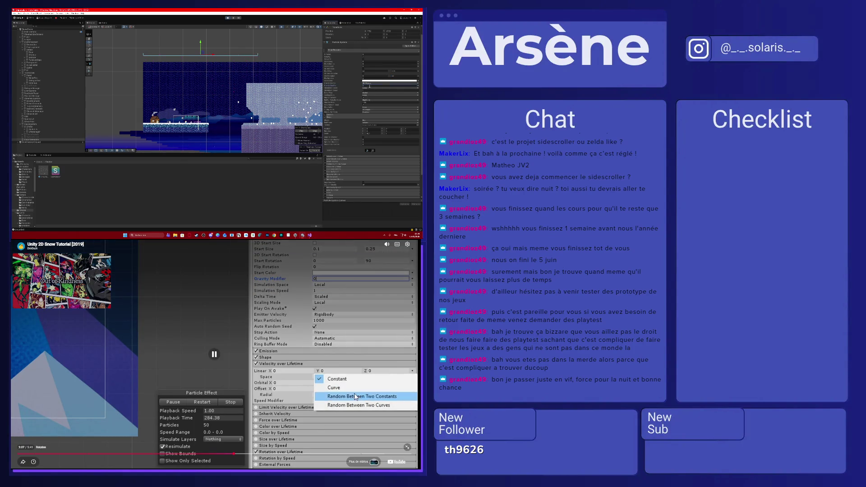
{"action": "left_click", "coordinate": [335, 389]}
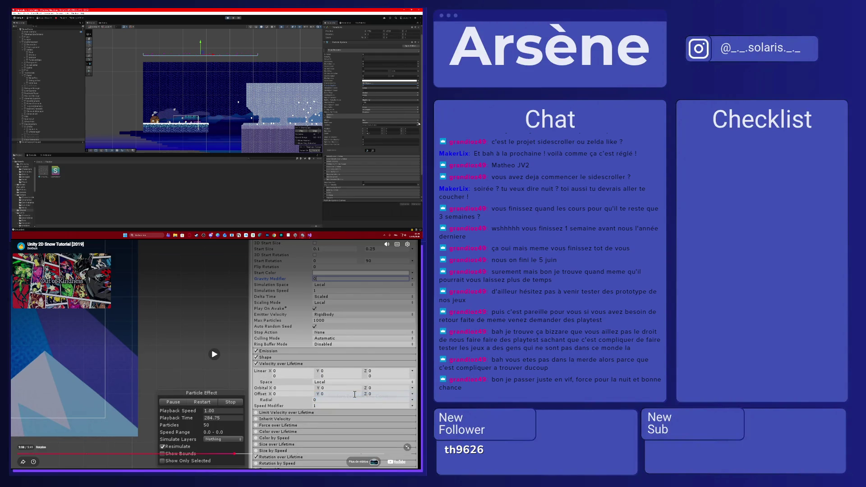
{"action": "left_click", "coordinate": [418, 123]}
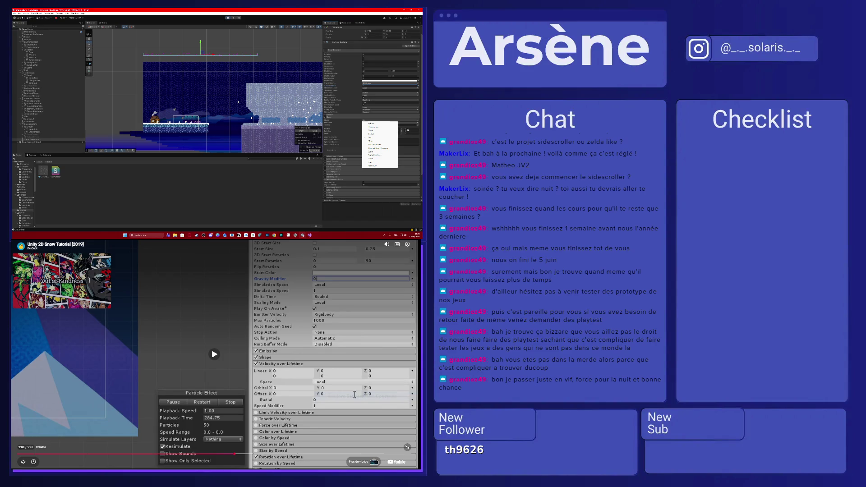
Expand Snow Generator's Velocity over Lifetime module and show Linear's value-mode choices
{"action": "left_click", "coordinate": [422, 135]}
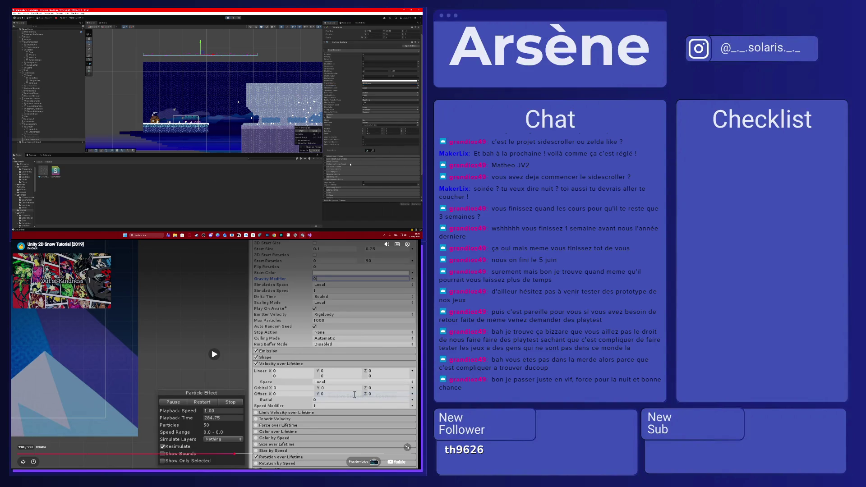
{"action": "left_click", "coordinate": [340, 158]}
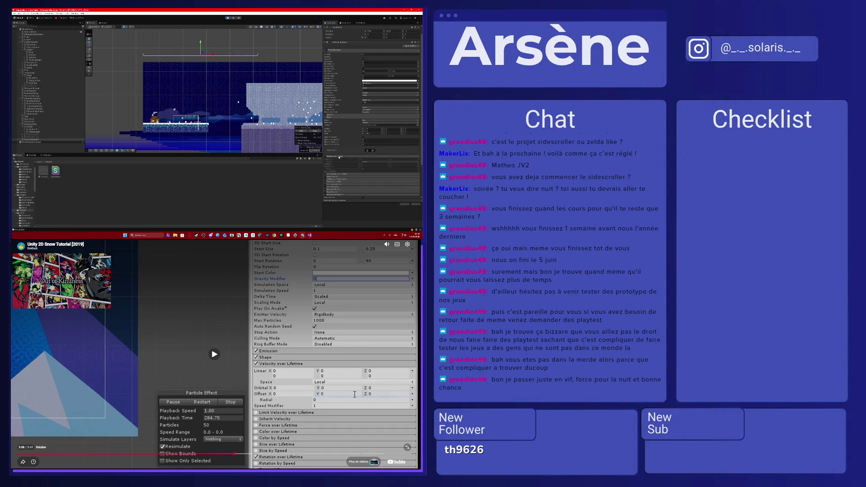
{"action": "left_click", "coordinate": [329, 158]}
{"action": "left_click", "coordinate": [419, 161]}
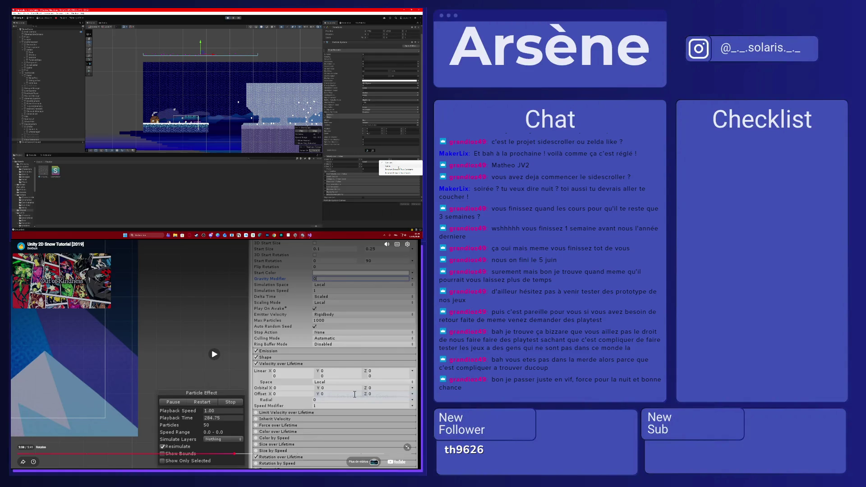